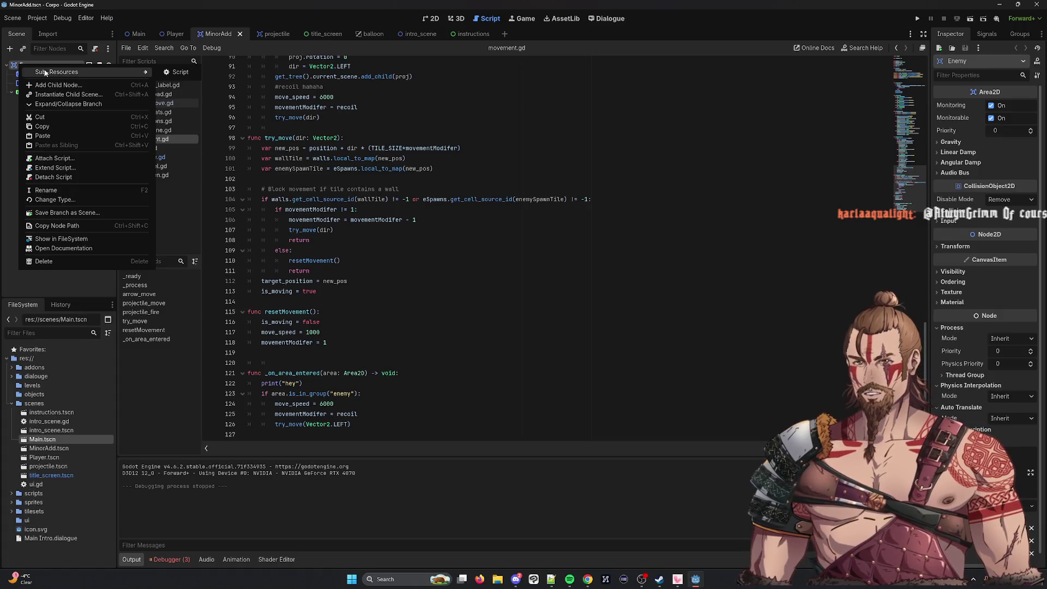
Open enemyMove.gd, select its extends Area2D line, then bring up the Player scene's Node2D root options.
left_click(260, 107)
scroll(382, 218, "up", 20)
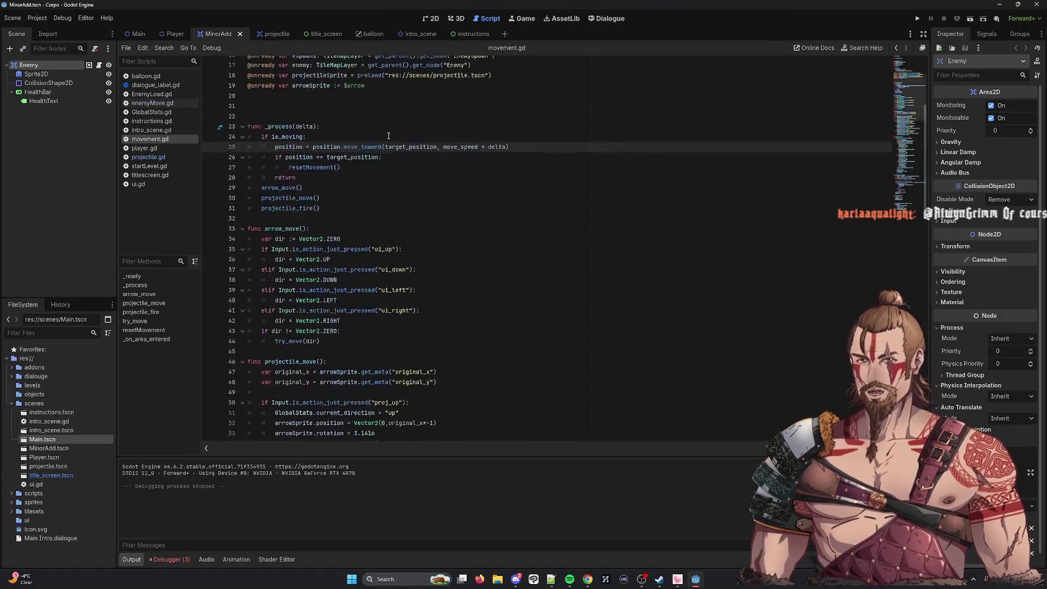
left_click(153, 103)
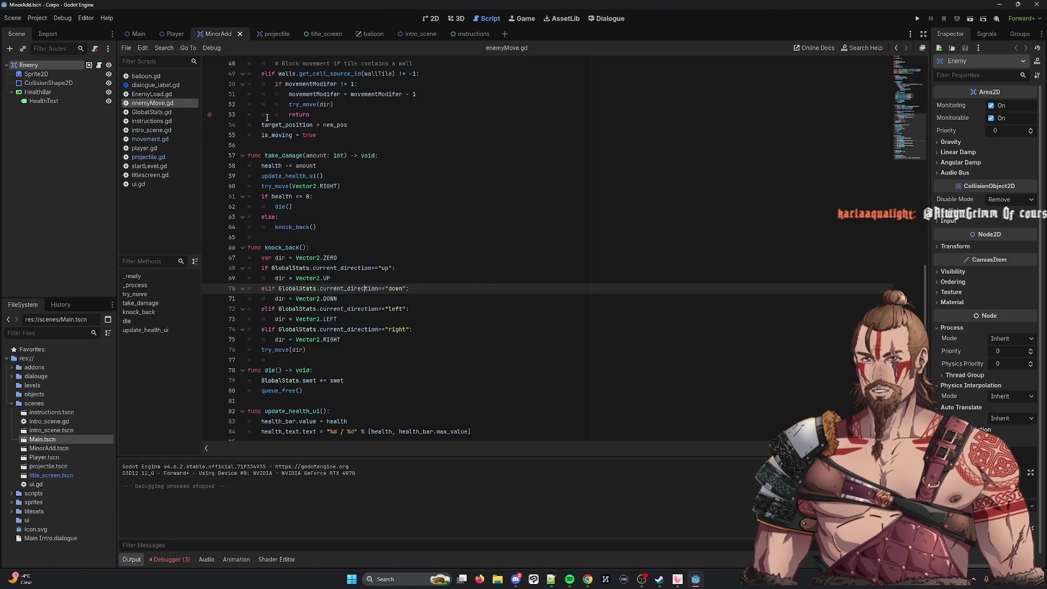
scroll(331, 126, "up", 5)
scroll(327, 123, "up", 6)
left_click_drag(301, 65, 247, 64)
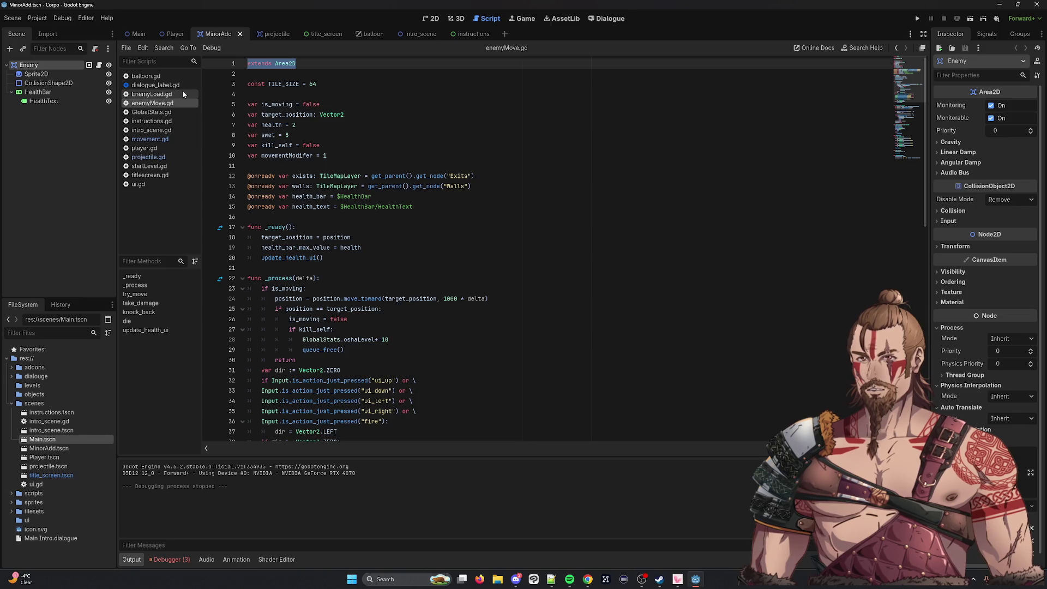
left_click(174, 34)
right_click(47, 64)
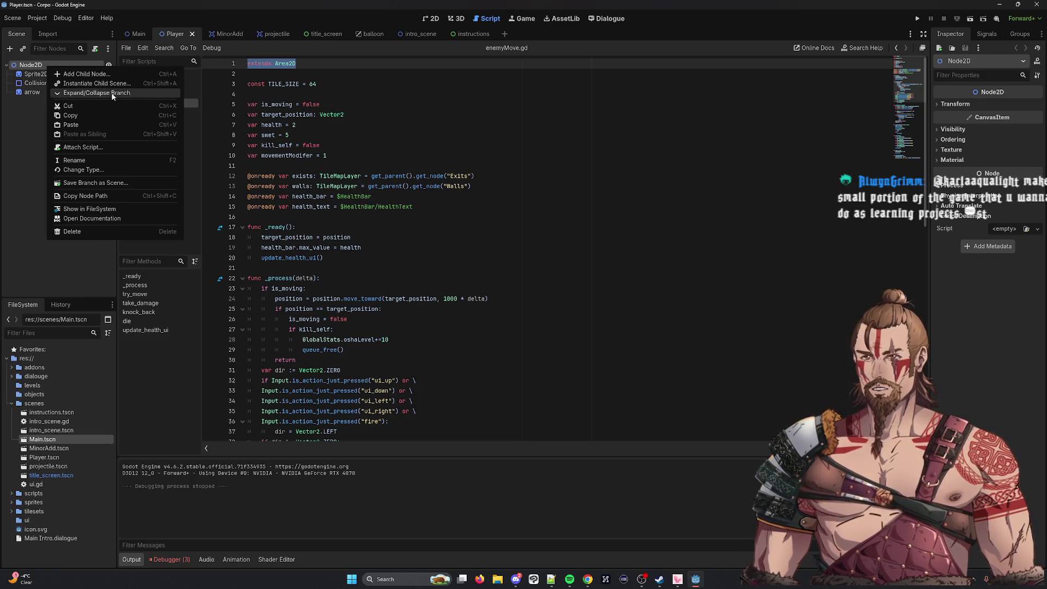
Change the Player scene's Node2D root type to Area2D.
left_click(59, 94)
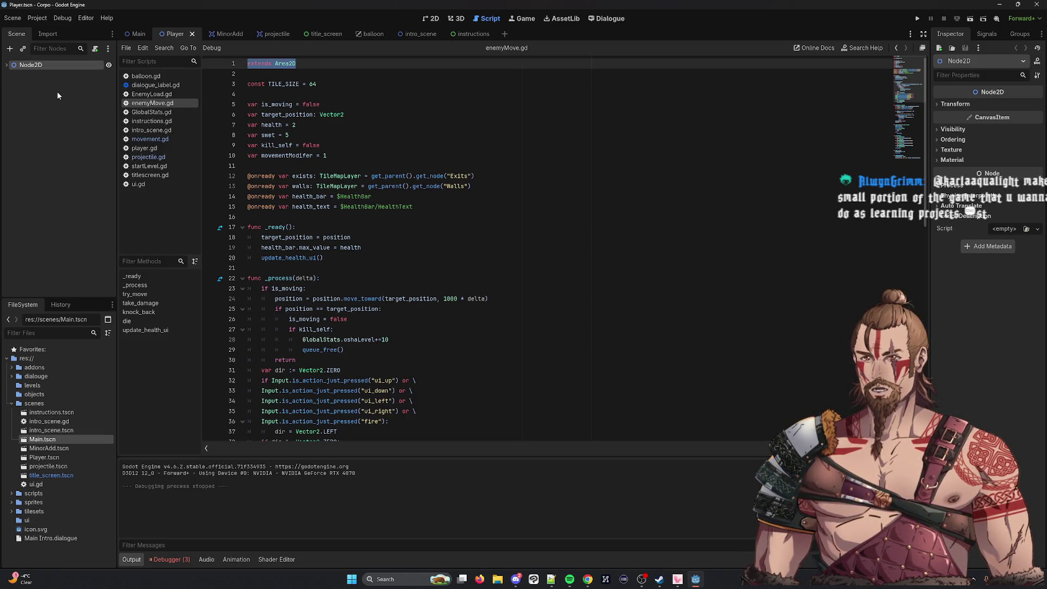
right_click(37, 68)
left_click(22, 69)
left_click(7, 66)
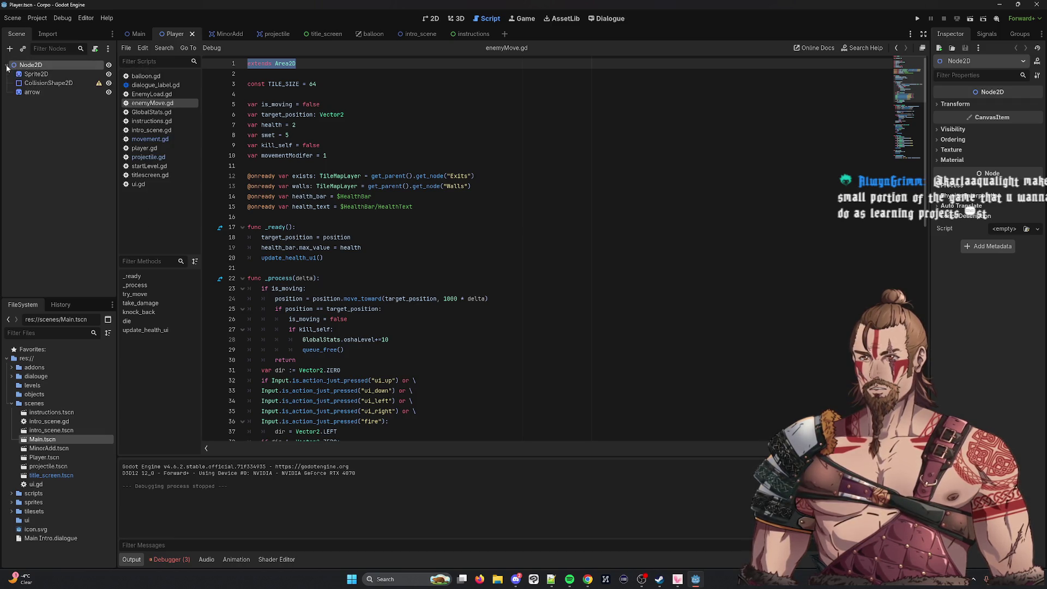
right_click(14, 66)
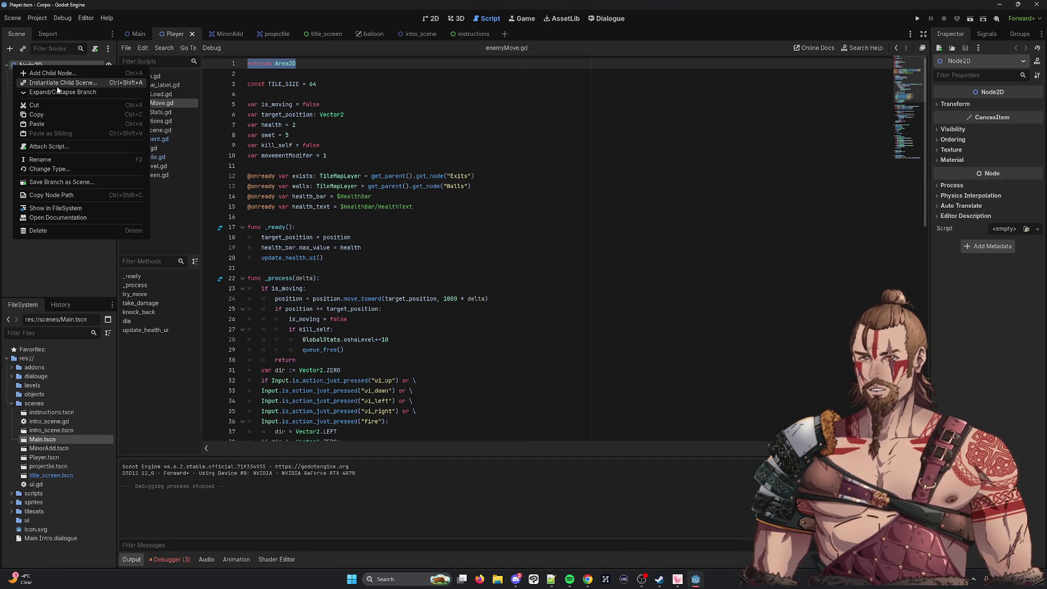
left_click(73, 168)
type("Area")
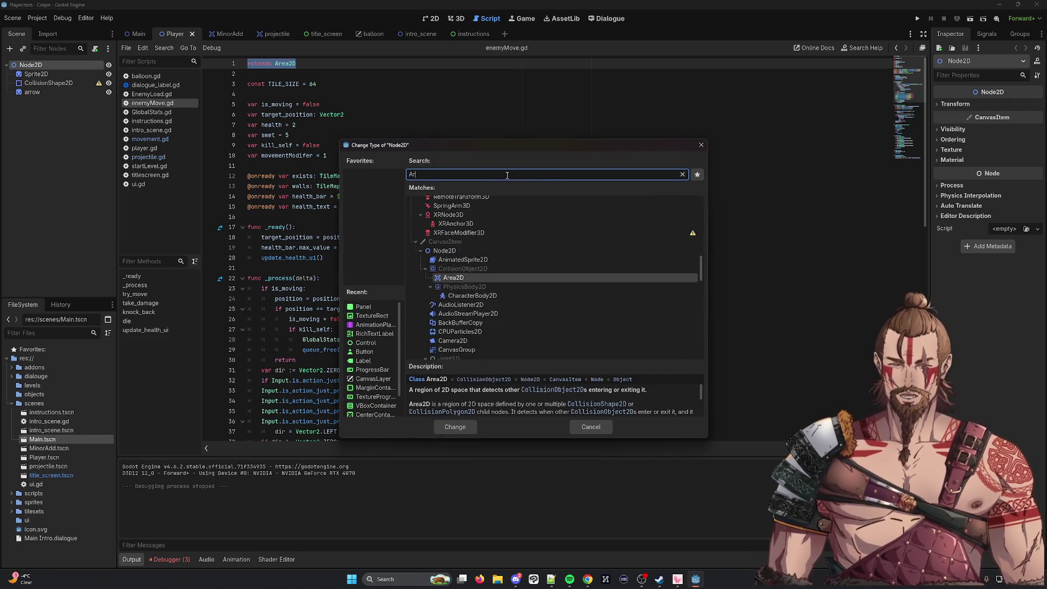
left_click(461, 240)
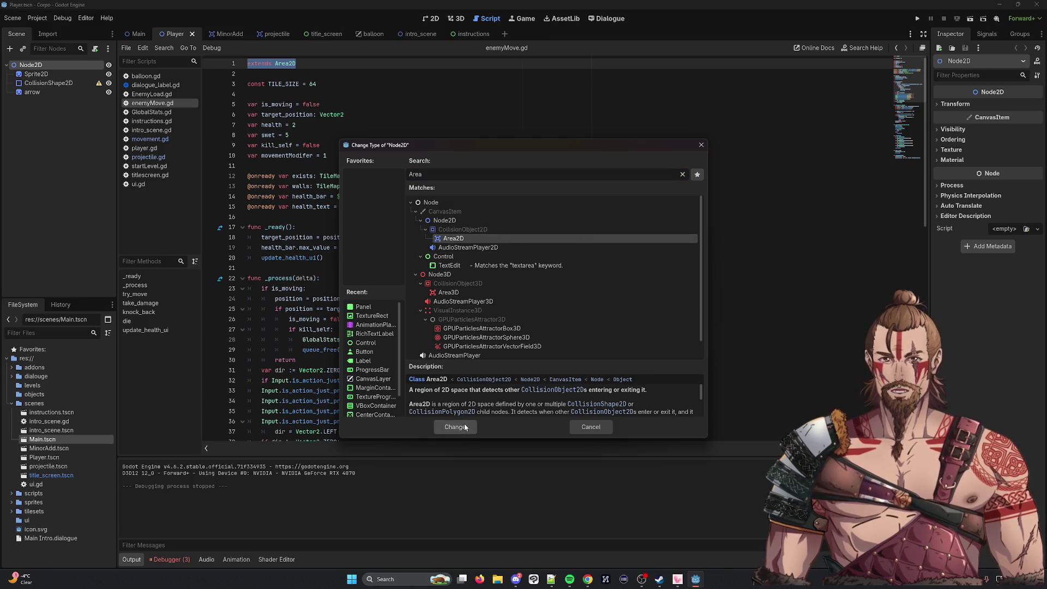
left_click(464, 427)
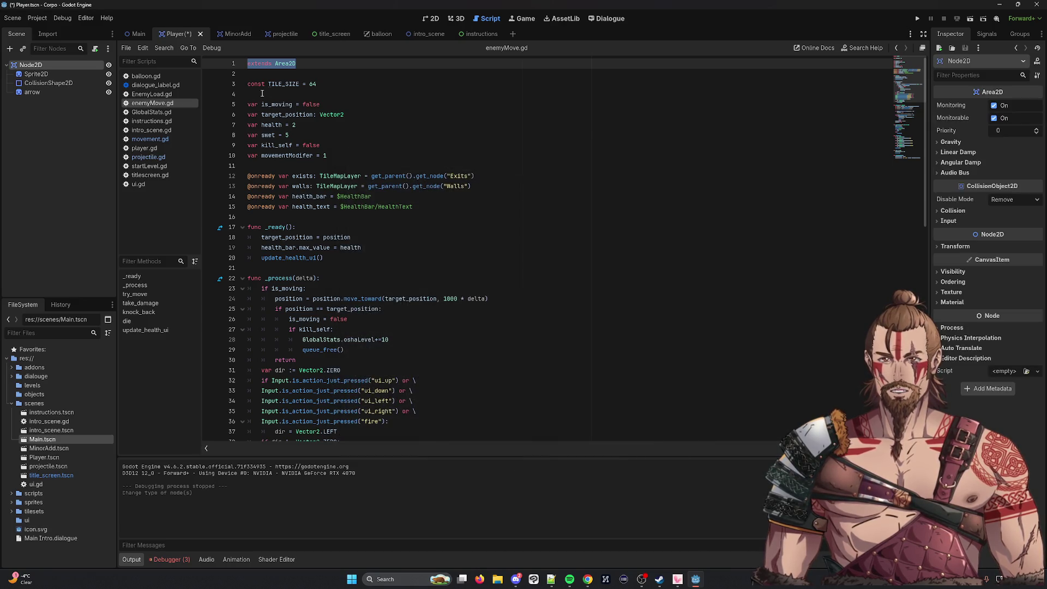
Change movement.gd line 1 to extends Area2D and save.
left_click(150, 139)
double_click(285, 63)
type("Area2D")
key("ctrl+s")
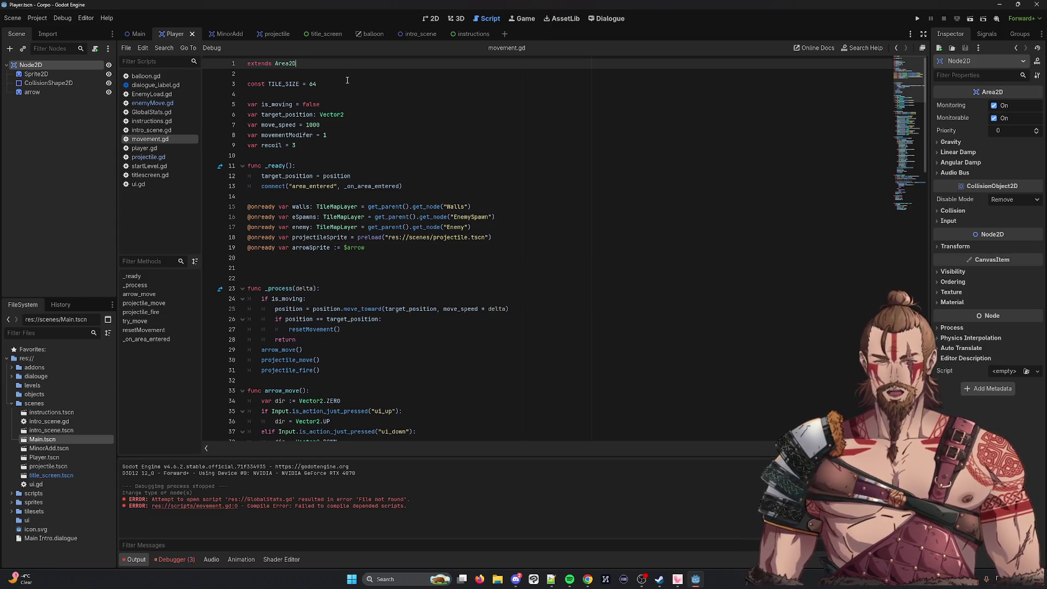
scroll(344, 79, "down", 20)
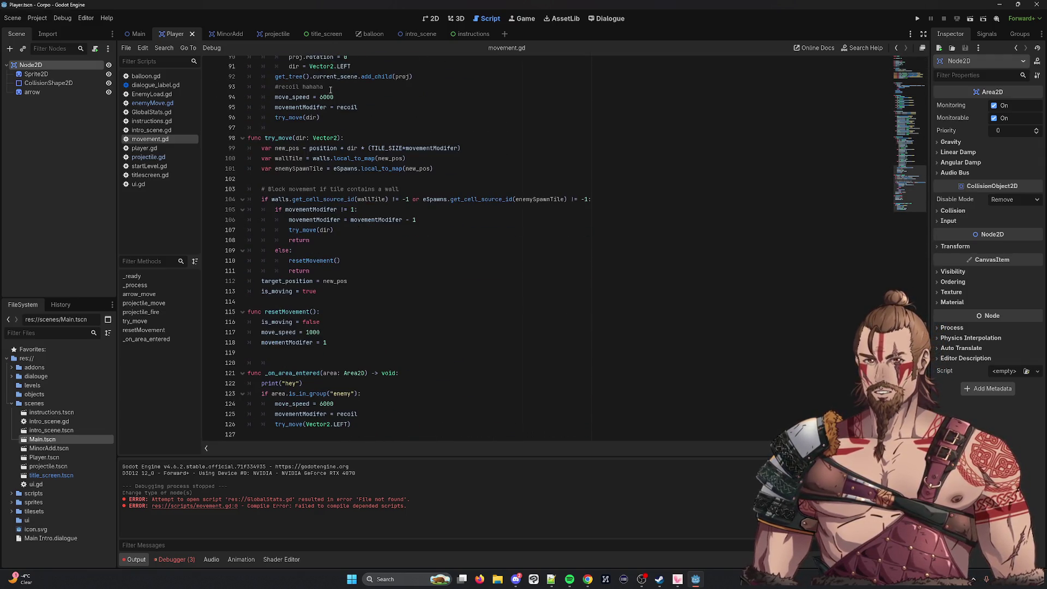
left_click(971, 20)
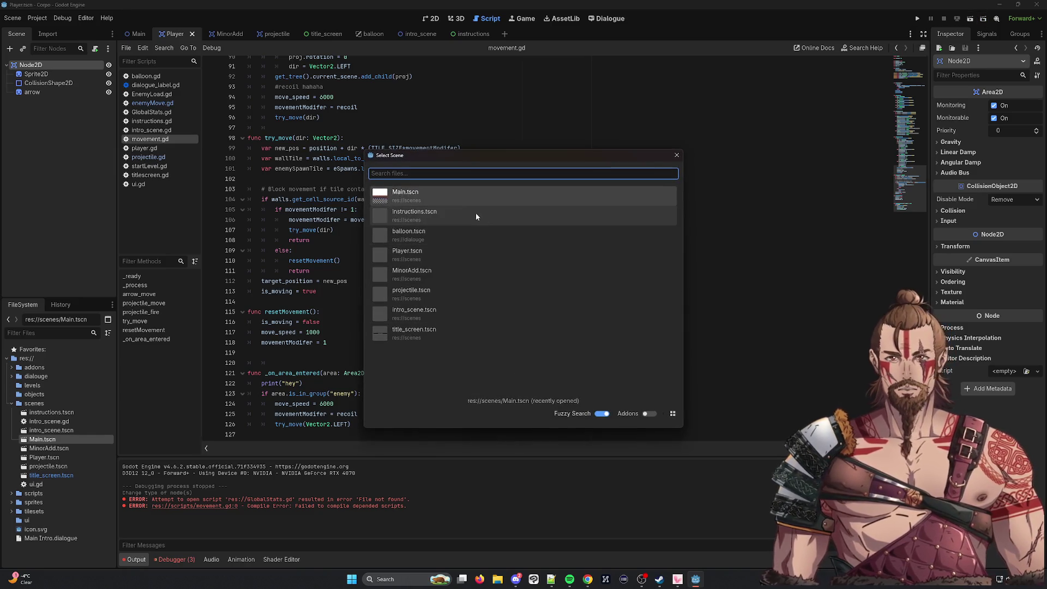
left_click(475, 195)
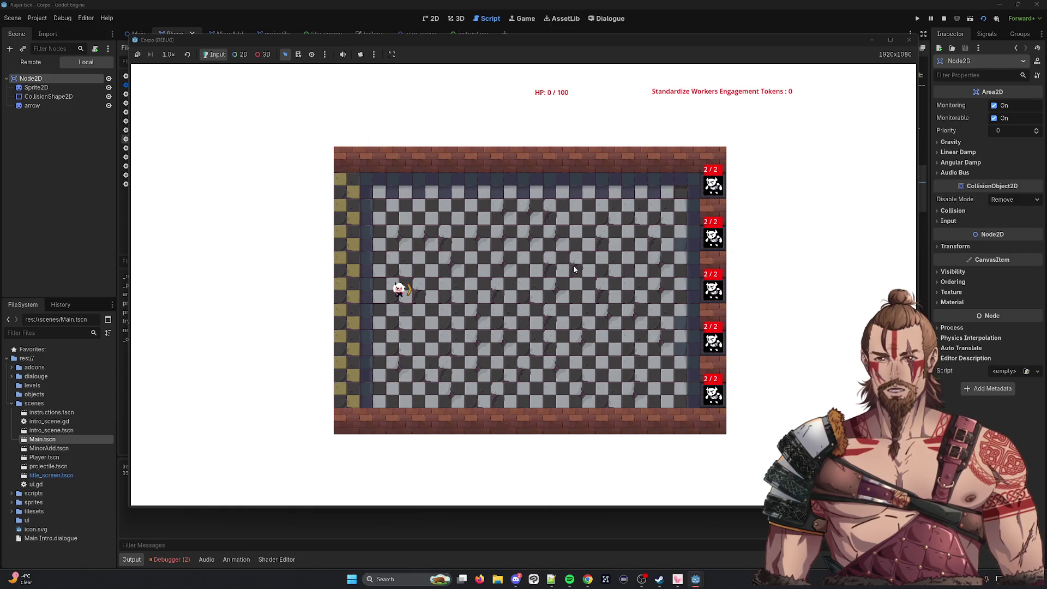
key("d")
key("s")
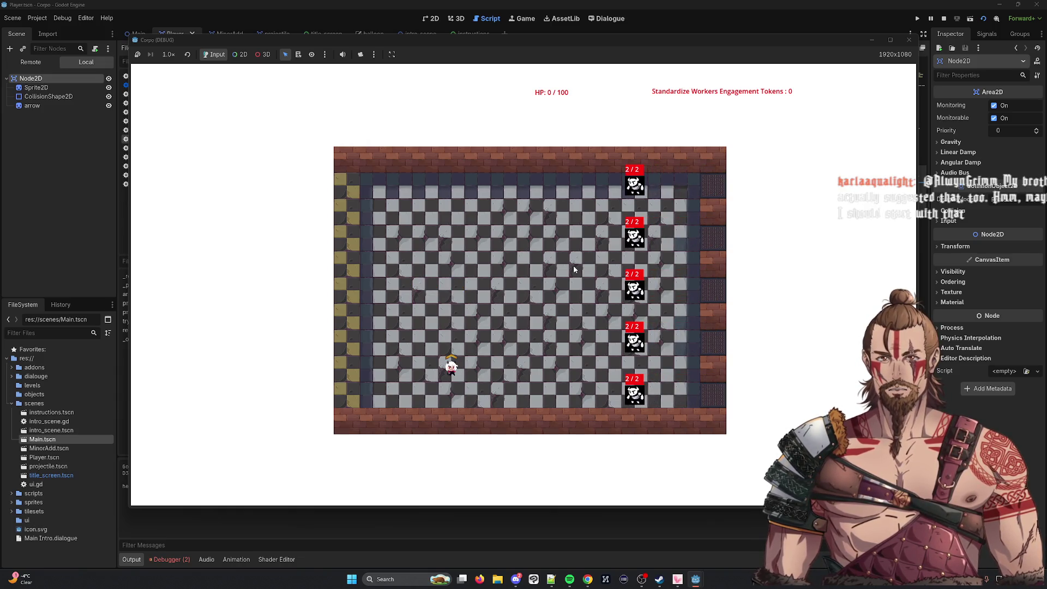
key("d")
key("a")
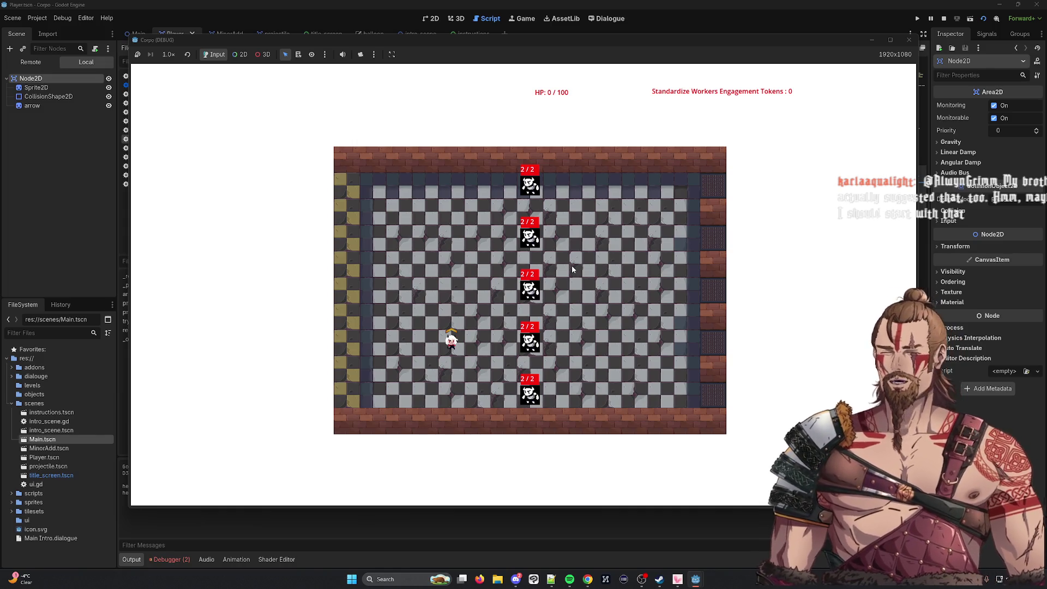
key("a")
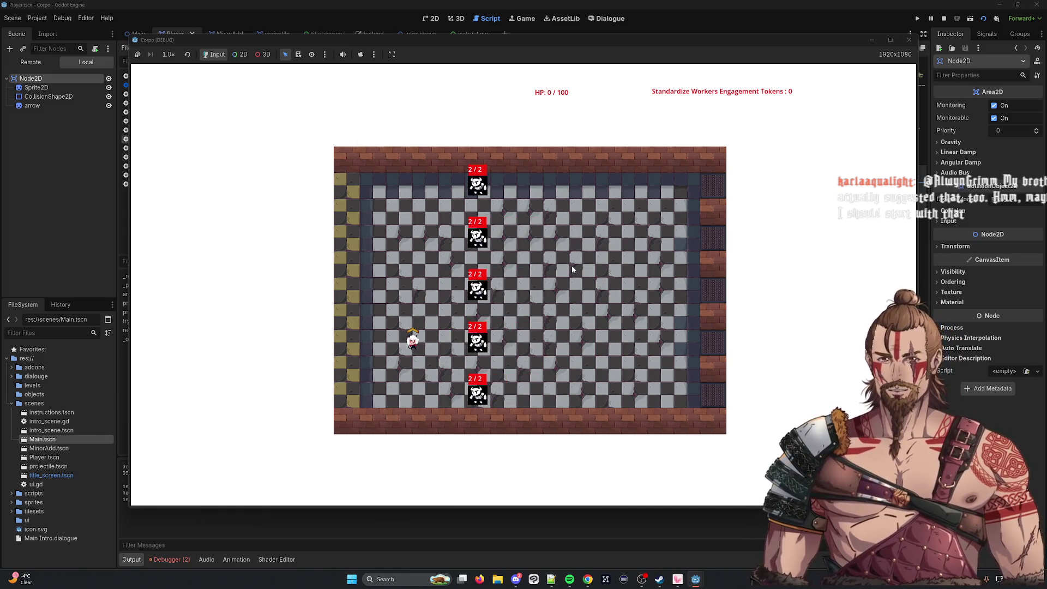
left_click(909, 40)
left_click(458, 334)
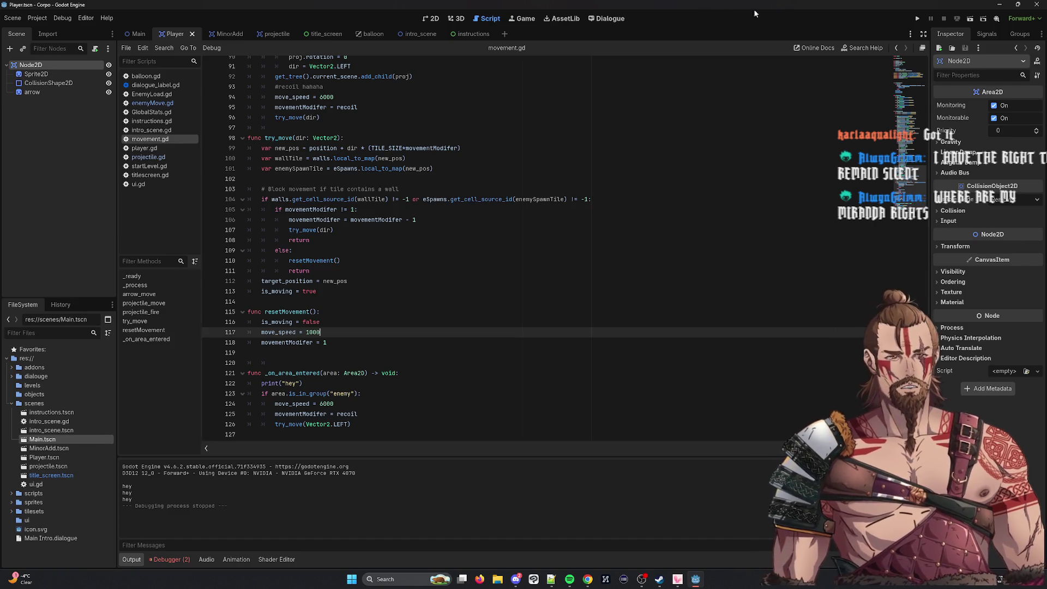
Open the Run Specific Scene list to choose a scene to test.
left_click(983, 19)
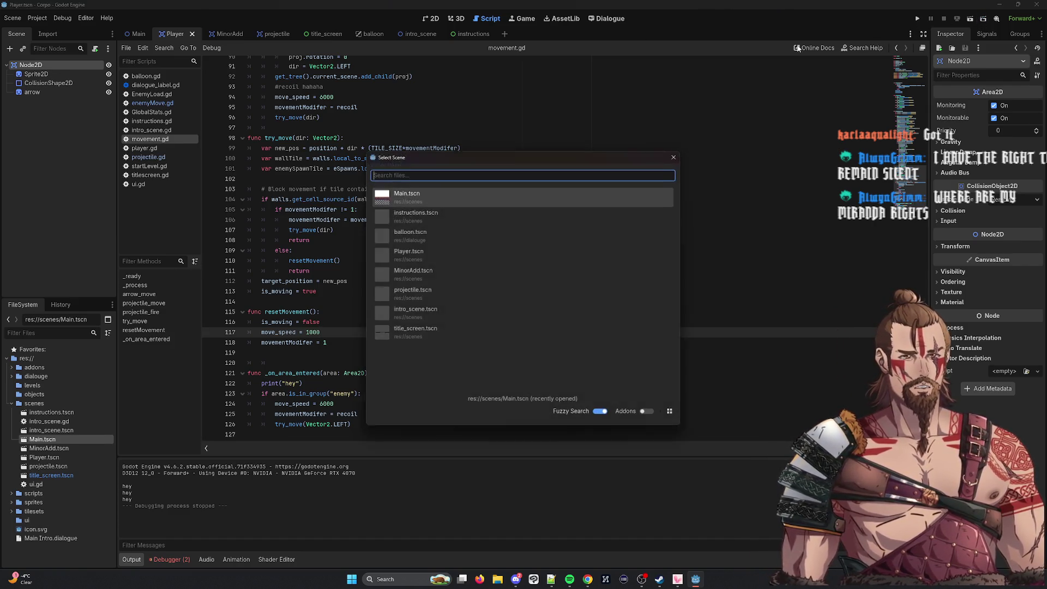
Run Main.tscn, move the player up, right, down and left, then stop the game.
double_click(390, 196)
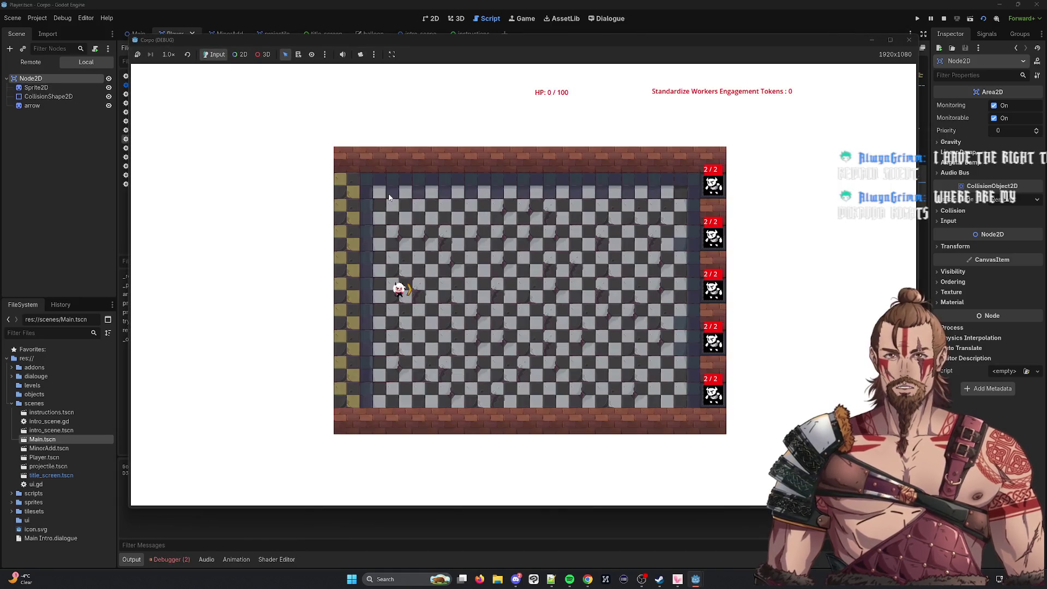
key("Up")
key("Right")
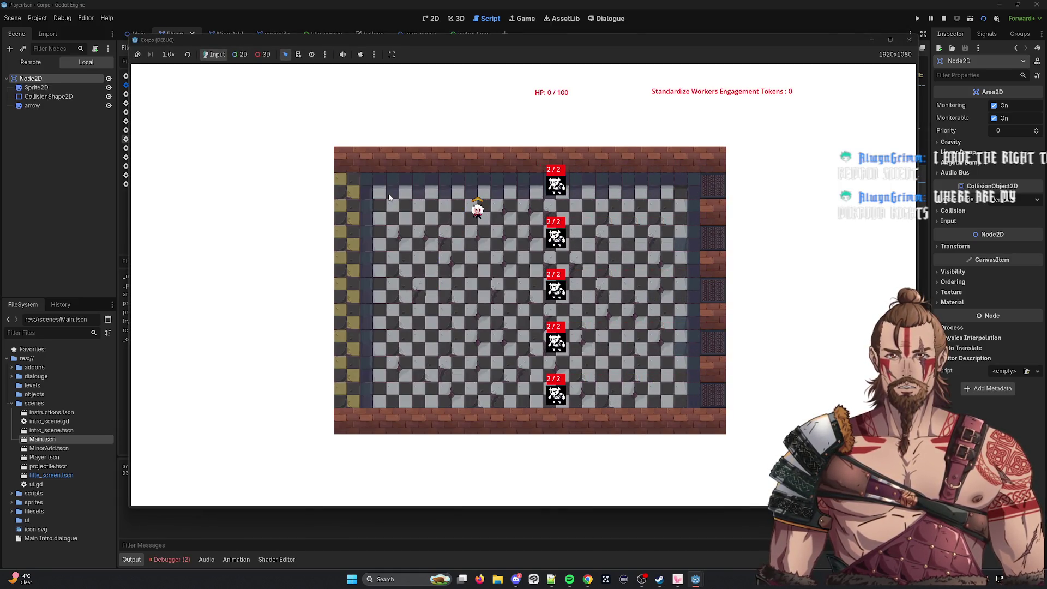
key("Down")
key("Left")
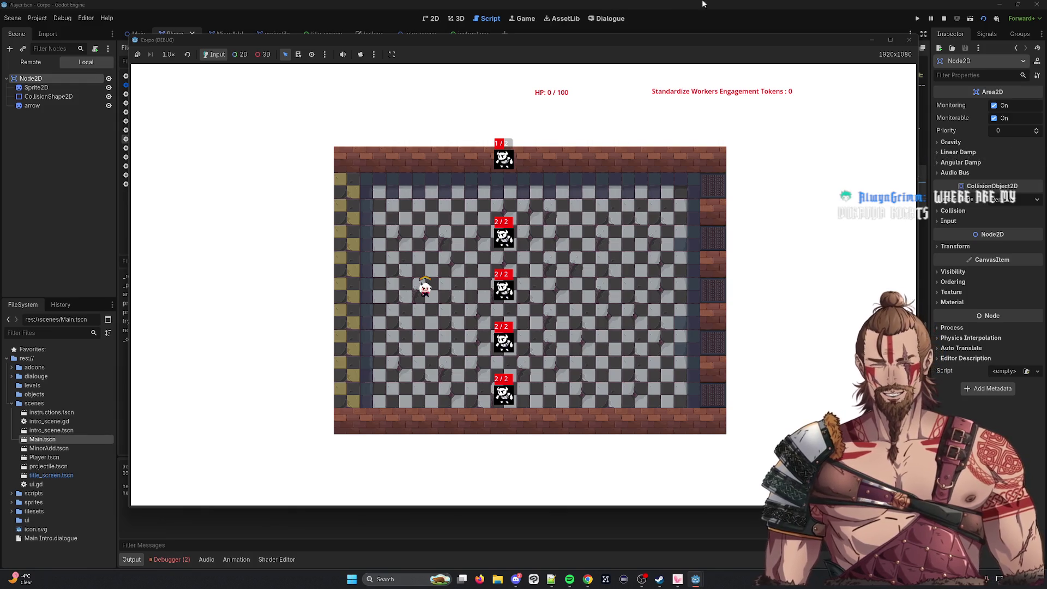
left_click(909, 40)
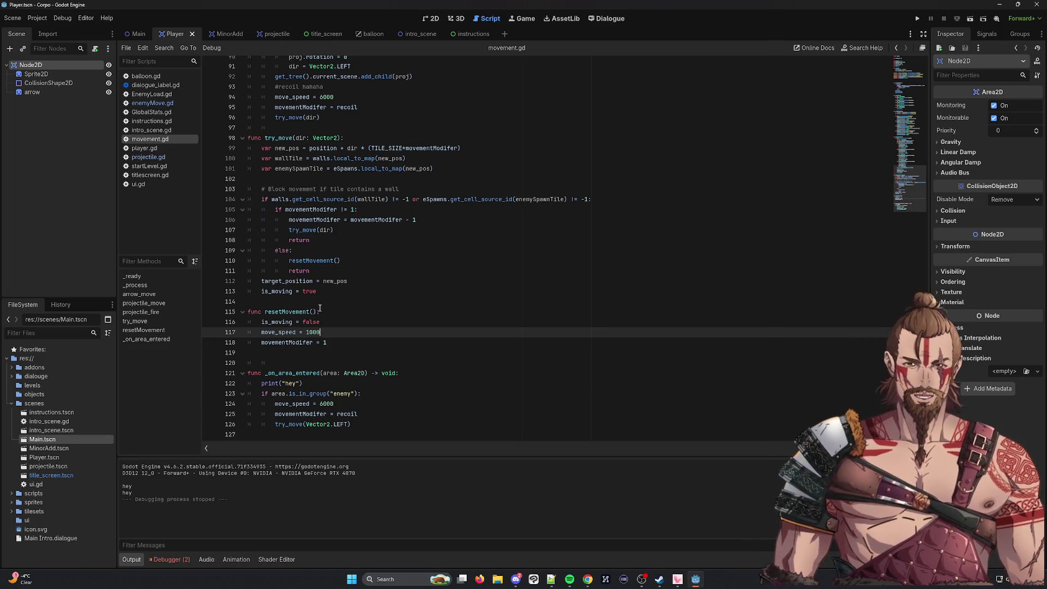
Peek at projectile.gd, then return to movement.gd.
scroll(384, 126, "up", 5)
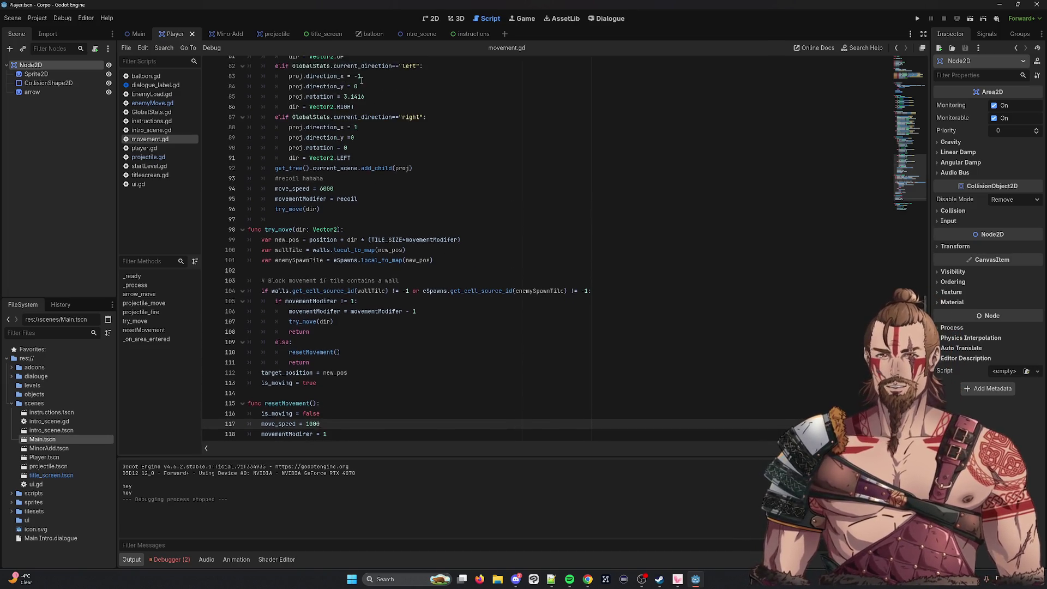
left_click(148, 156)
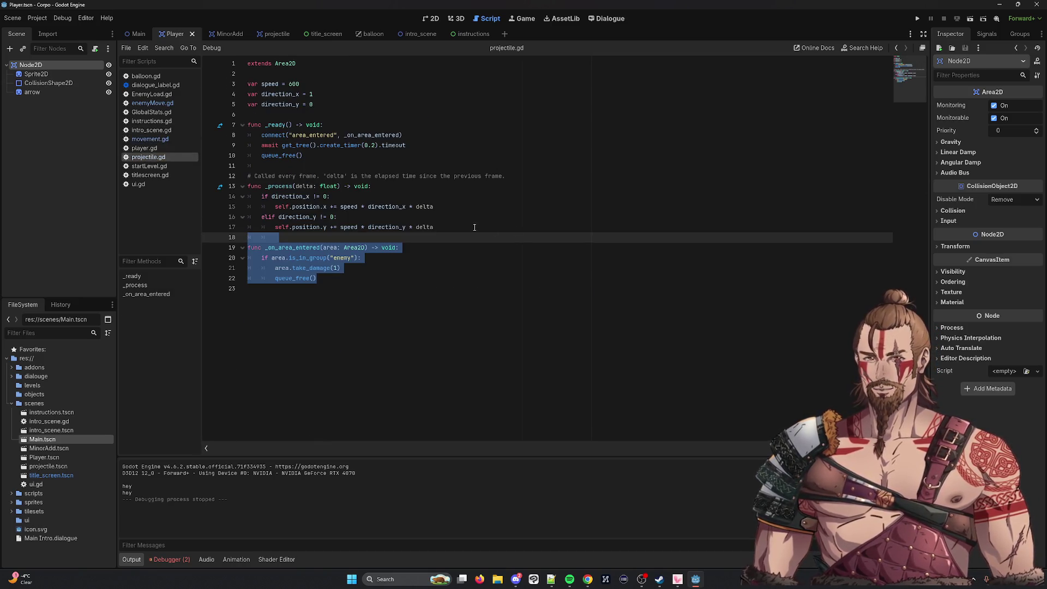
key("alt+Left")
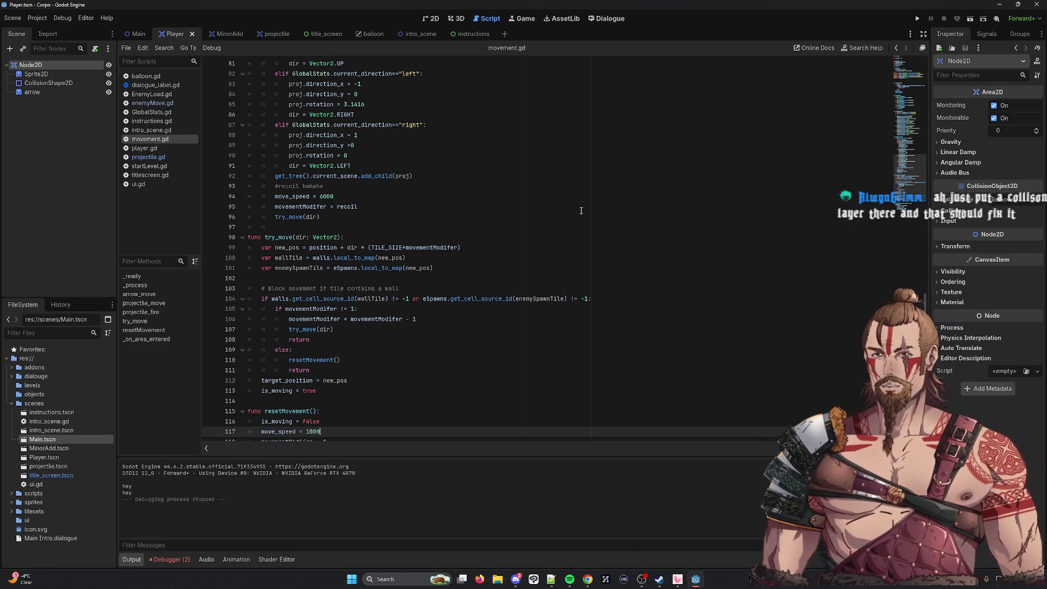
Select the wall part of movement.gd's line 104 condition, then open enemyMove.gd.
scroll(581, 210, "down", 3)
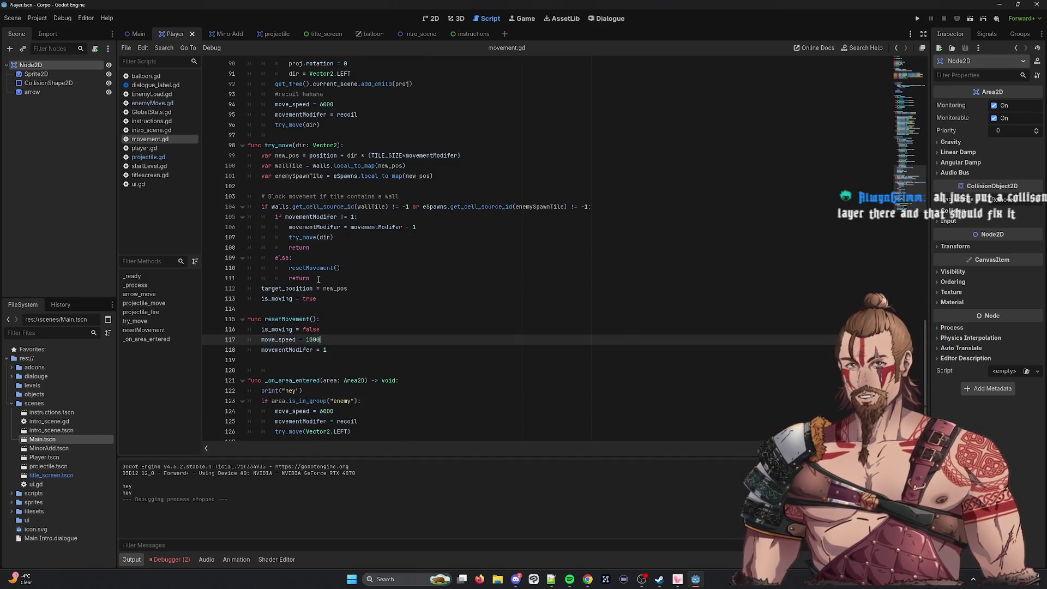
double_click(311, 268)
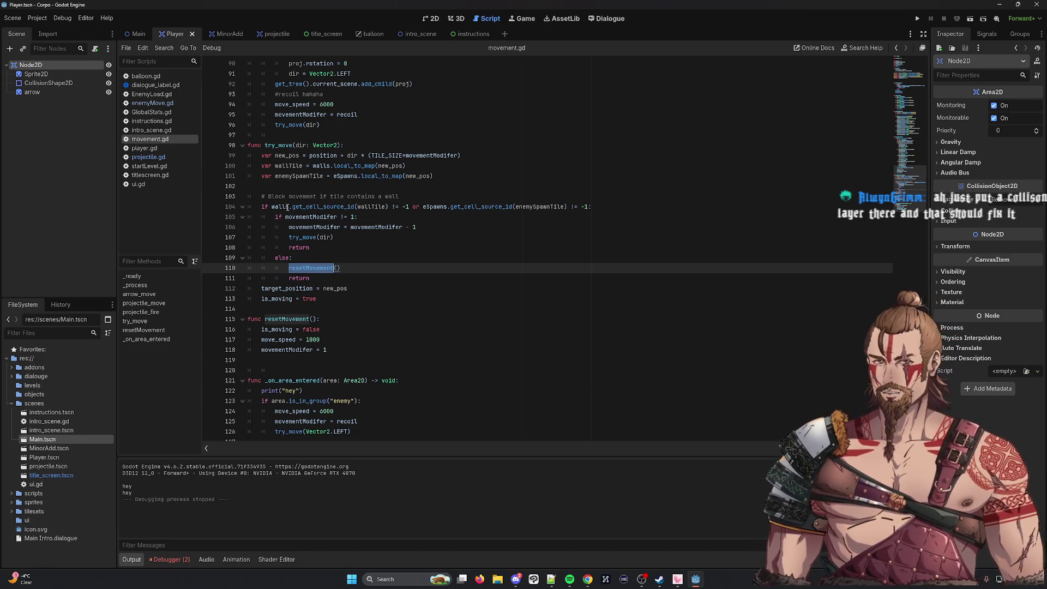
double_click(322, 207)
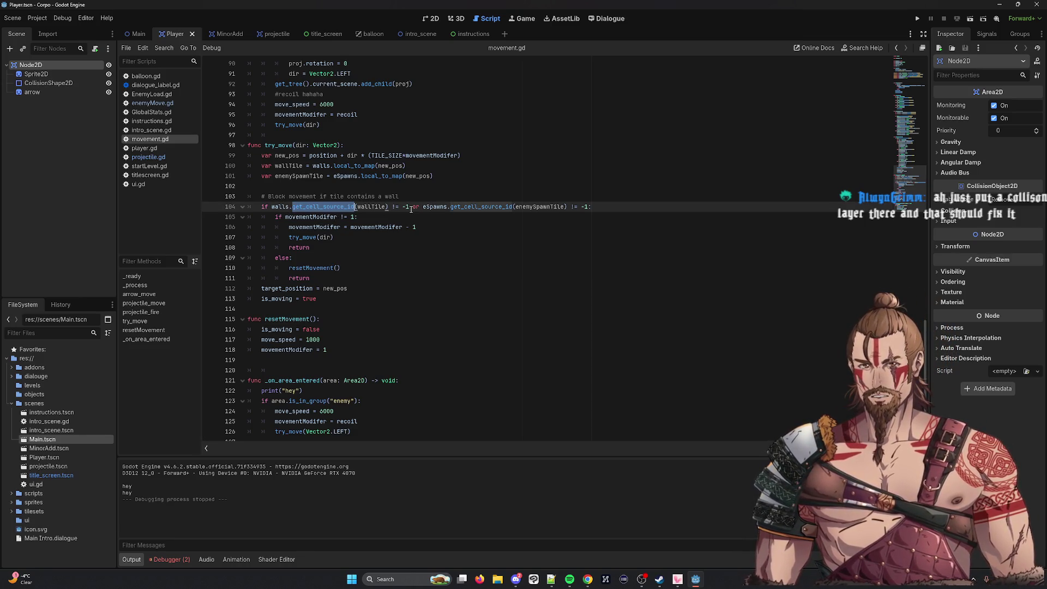
left_click_drag(260, 207, 423, 207)
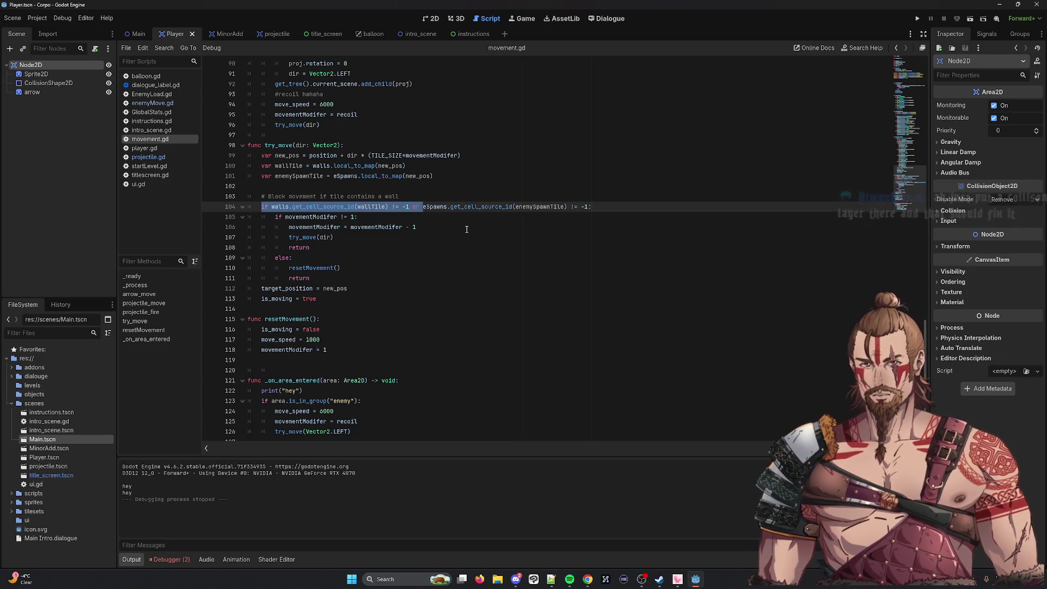
left_click(152, 103)
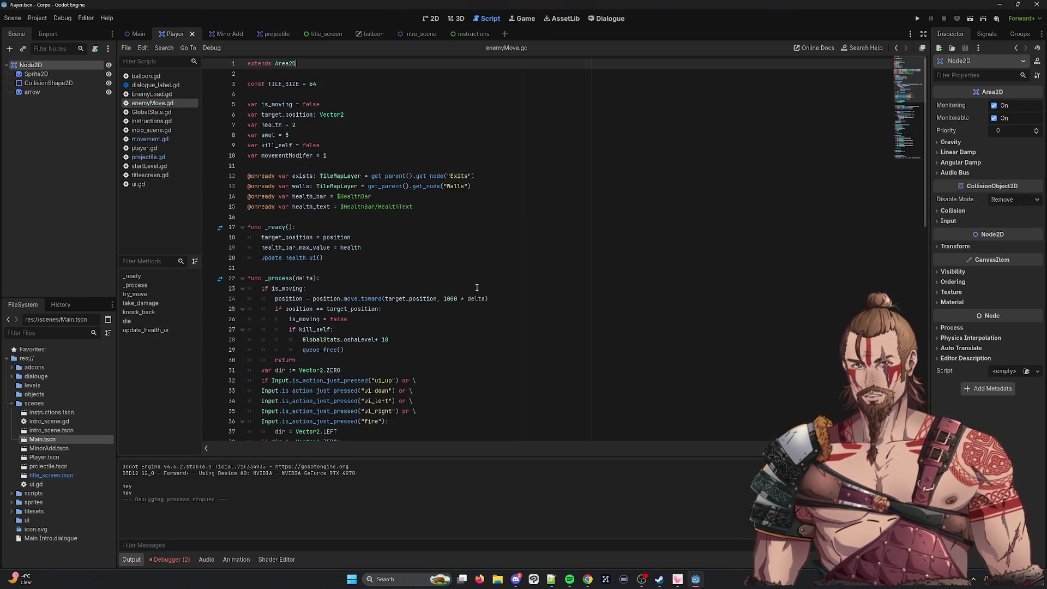
Highlight the walls references and turn elif on line 49 into a plain if.
scroll(428, 276, "down", 10)
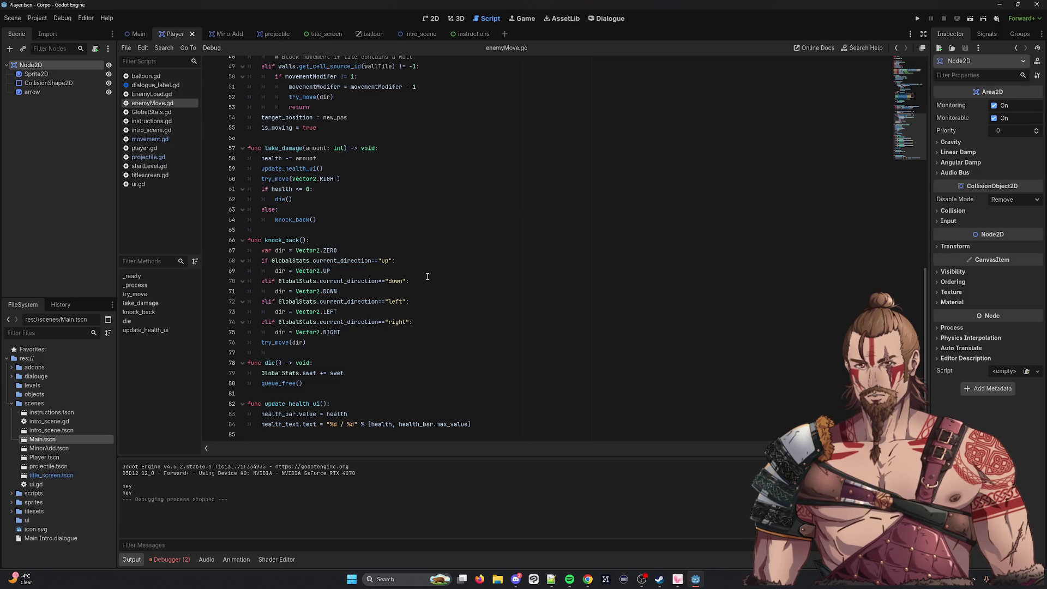
scroll(298, 347, "up", 3)
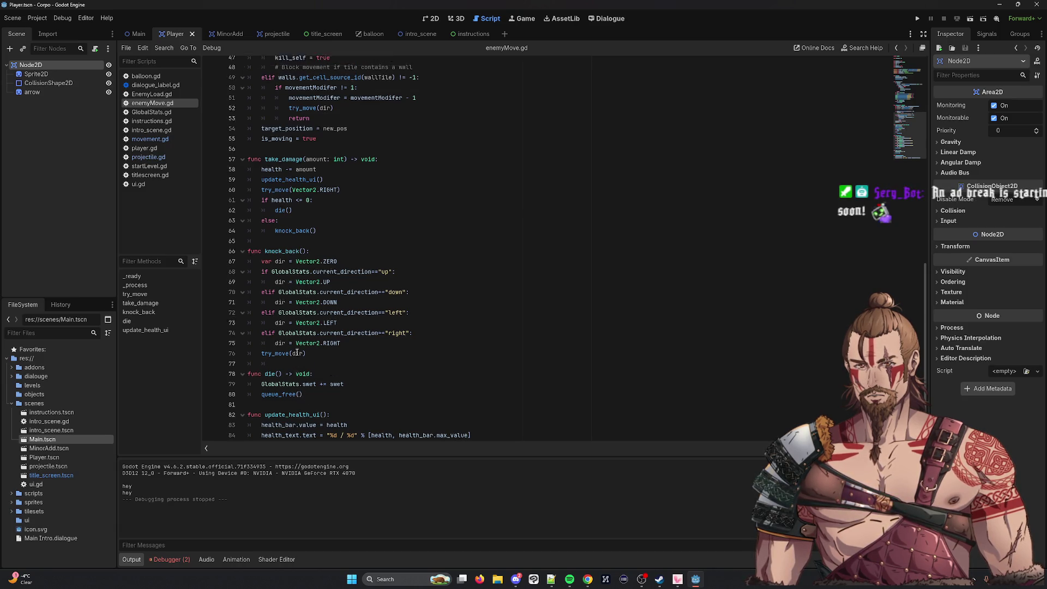
double_click(288, 158)
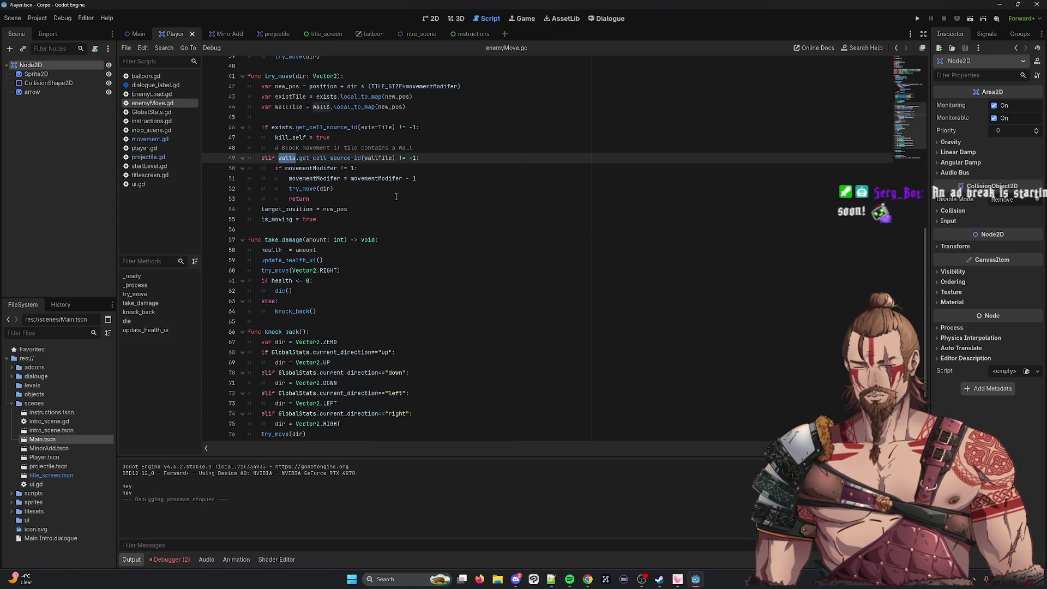
scroll(349, 183, "up", 2)
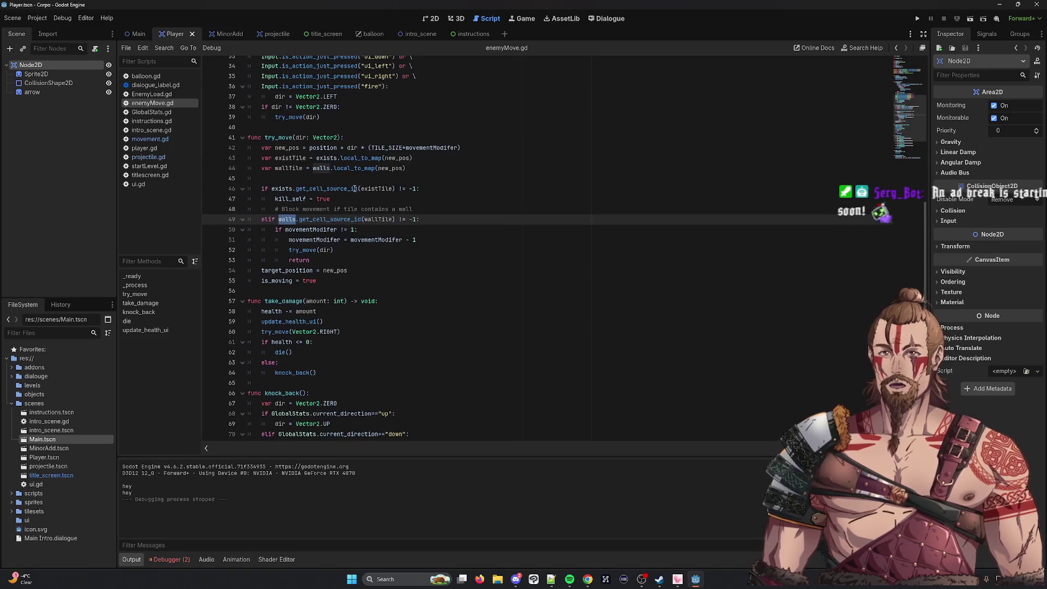
double_click(309, 189)
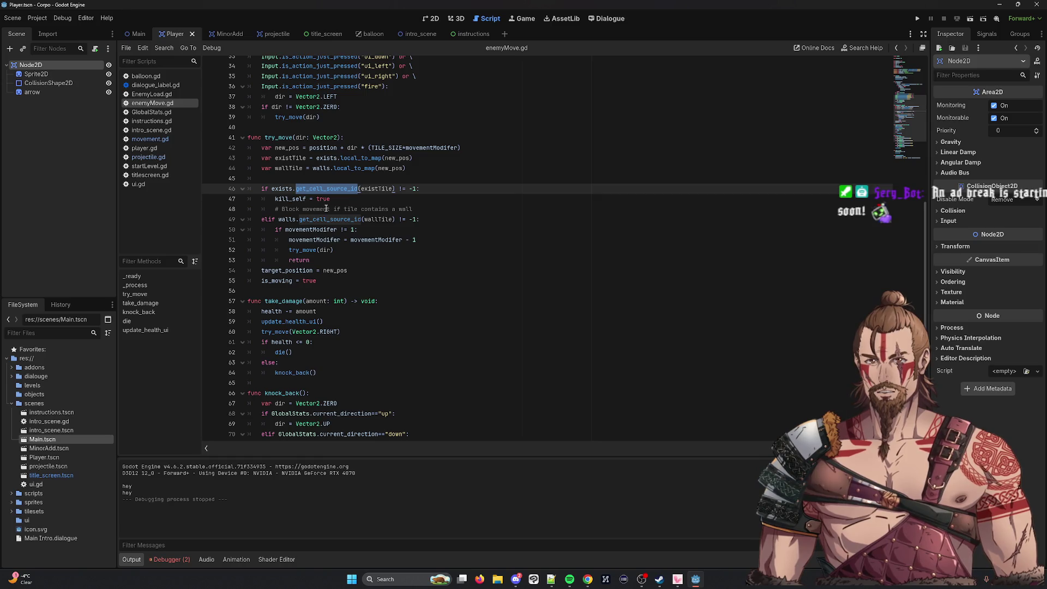
left_click(271, 219)
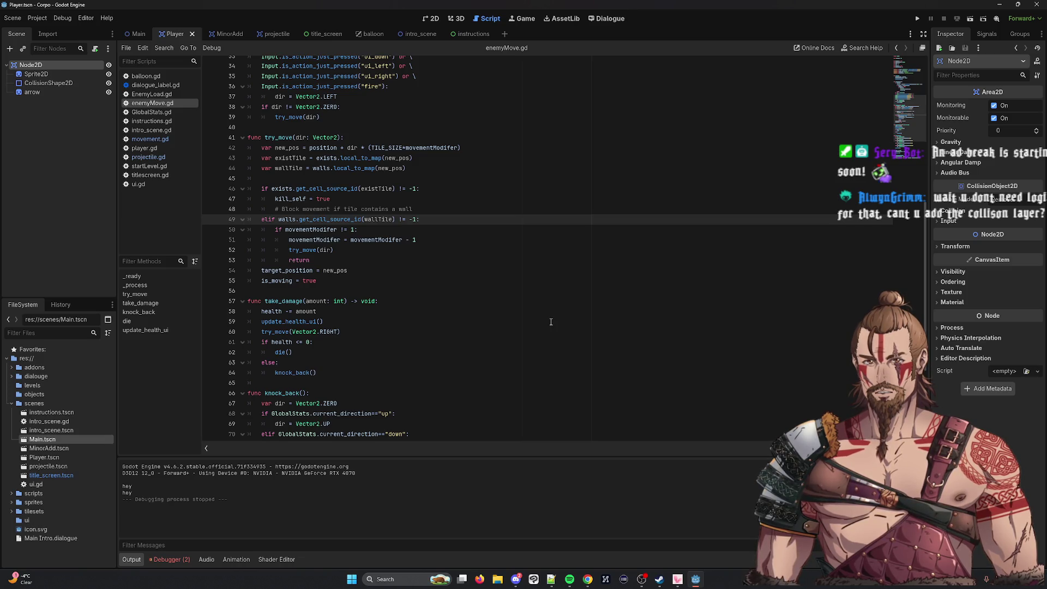
key("Left")
key("BackSpace")
key("BackSpace")
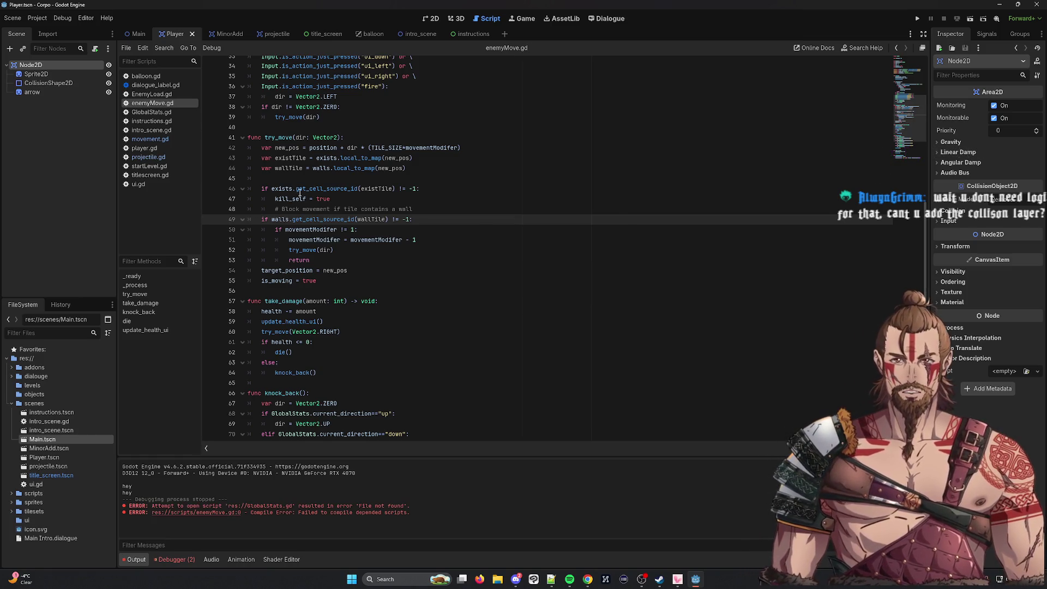
Review the tile checks on lines 46-50, then test-run the game and close it.
left_click_drag(280, 195, 338, 210)
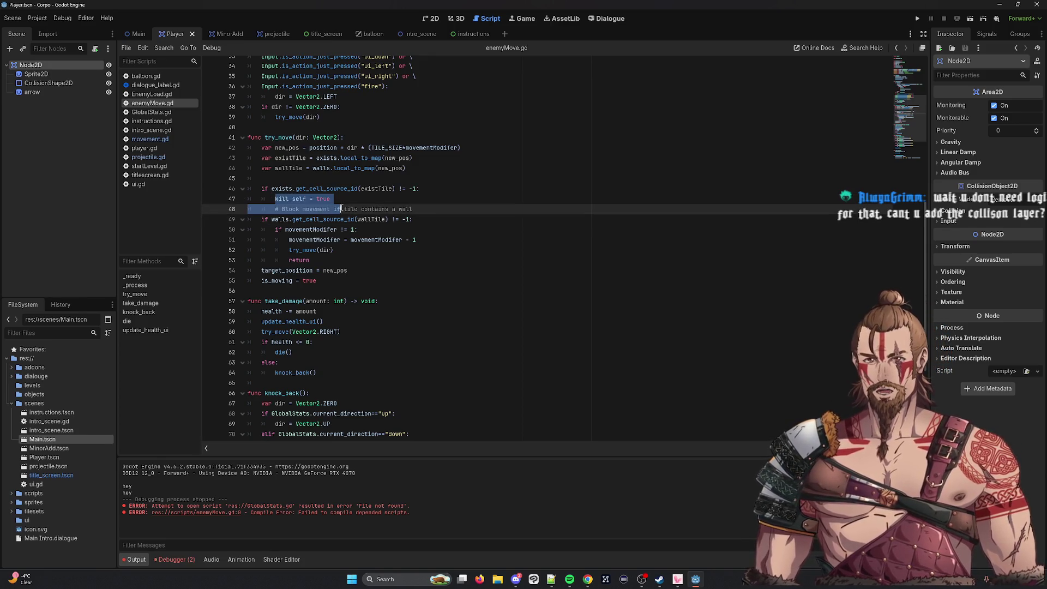
left_click(425, 214)
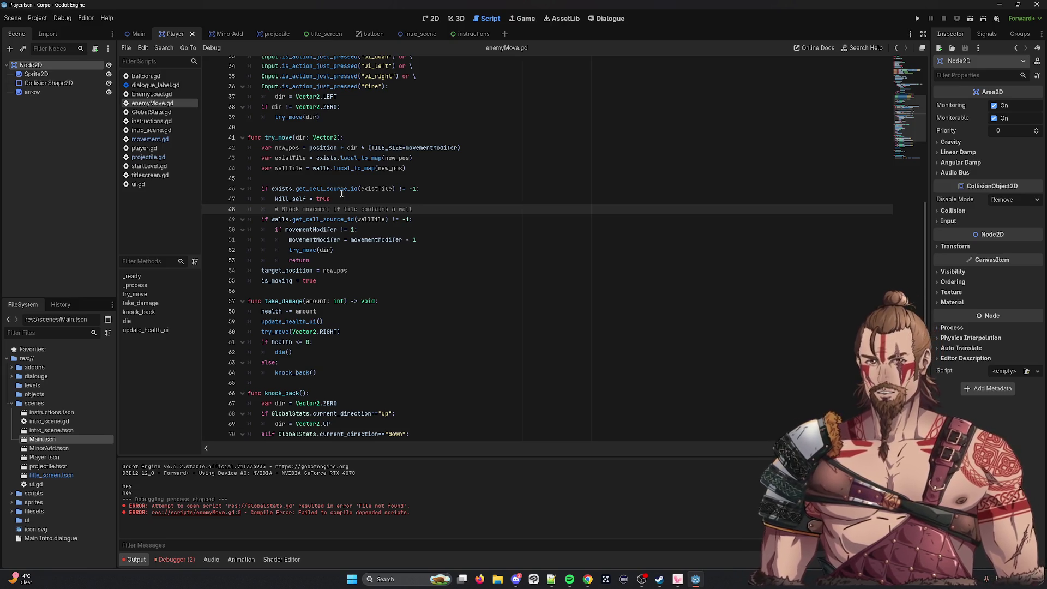
left_click(341, 190)
double_click(341, 190)
double_click(376, 189)
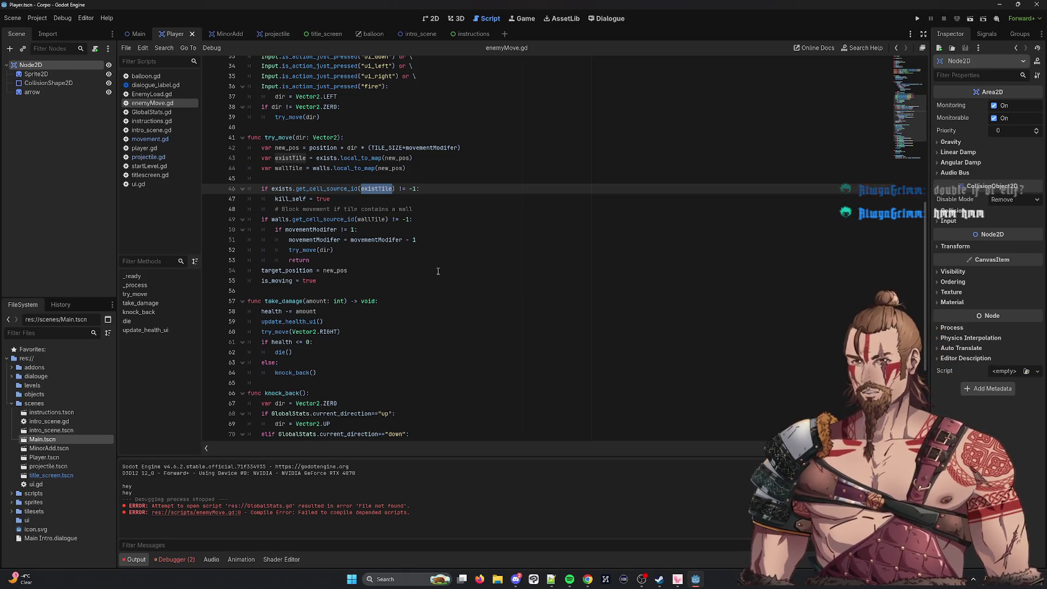
left_click(381, 231)
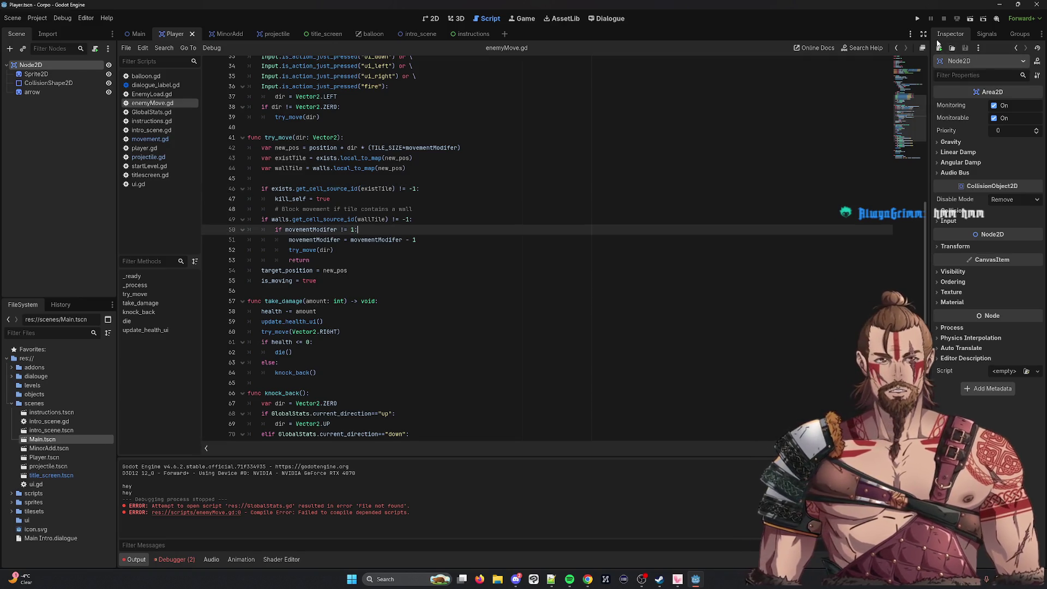
left_click(919, 19)
left_click(910, 44)
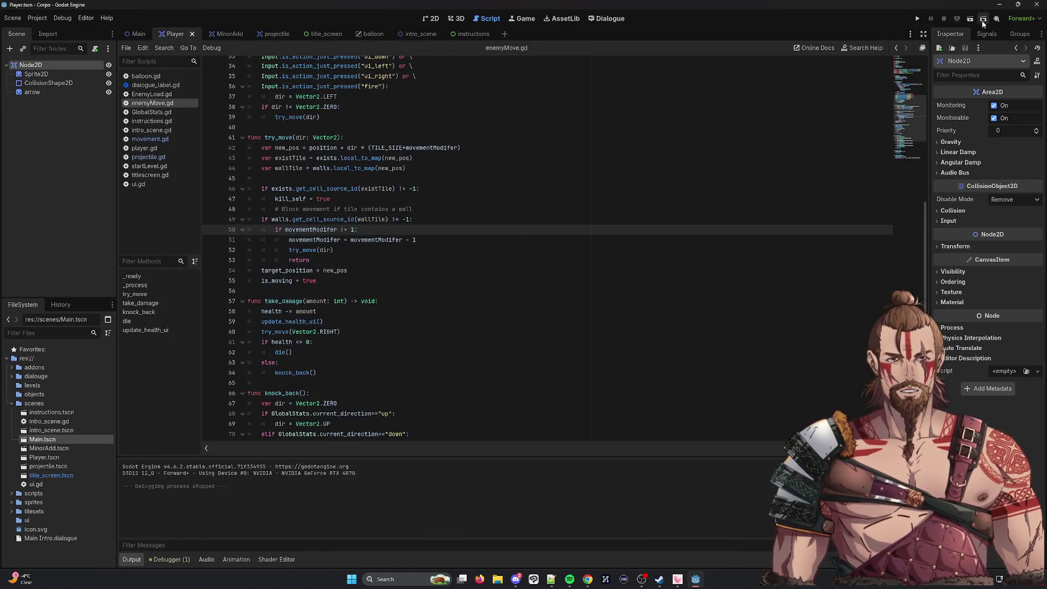
key("ctrl+shift+o")
left_click(453, 192)
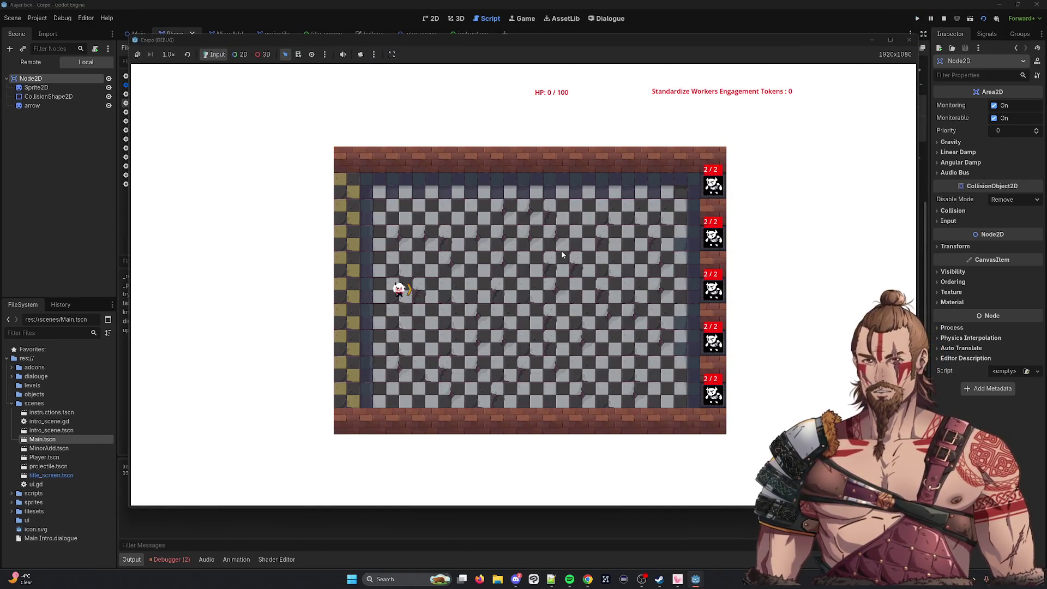
key("d")
key("w")
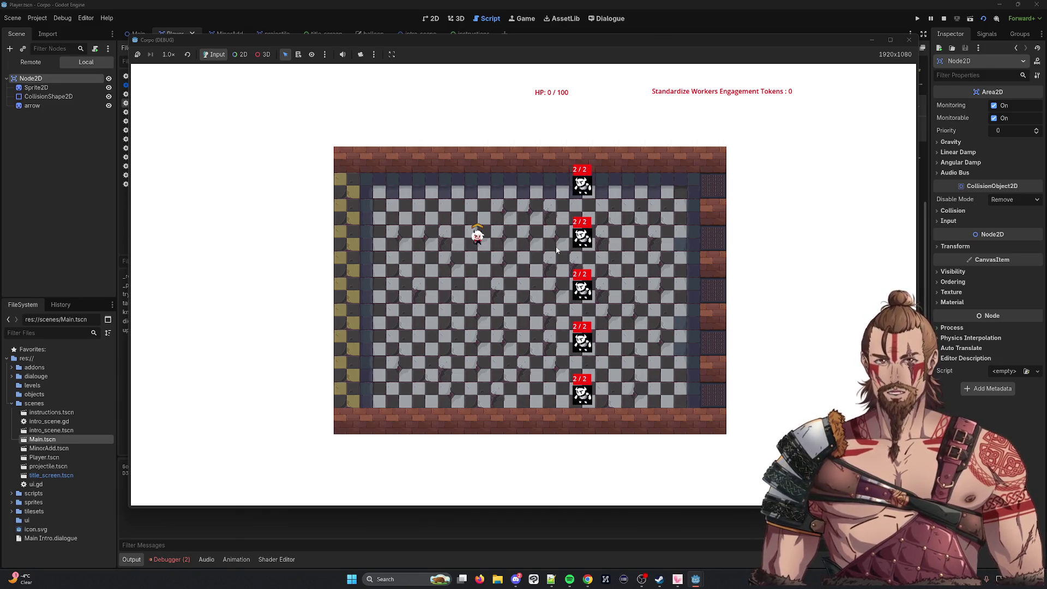
key("w")
key("d")
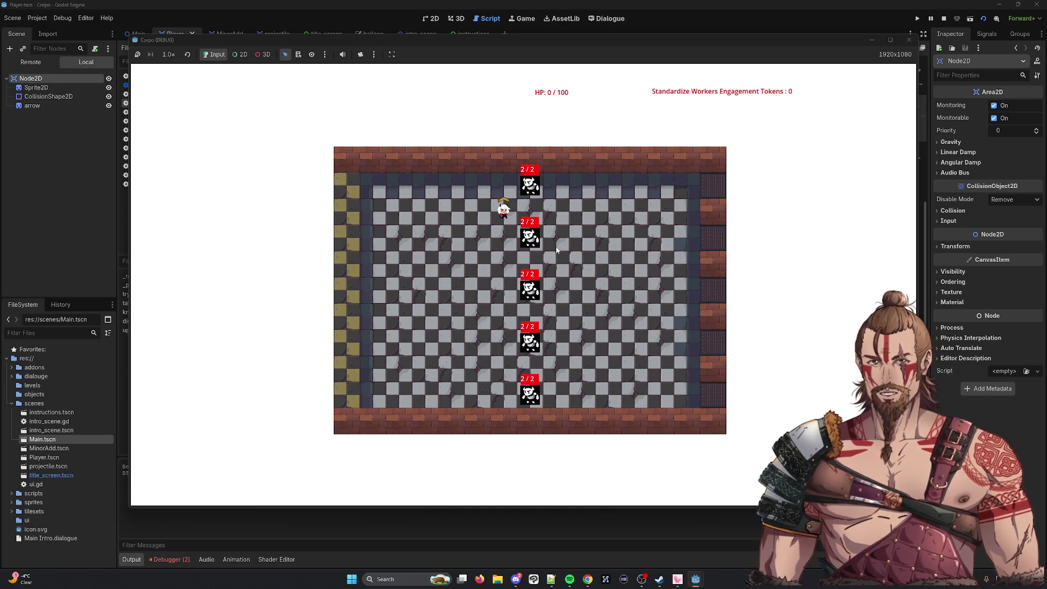
key("s")
key("a")
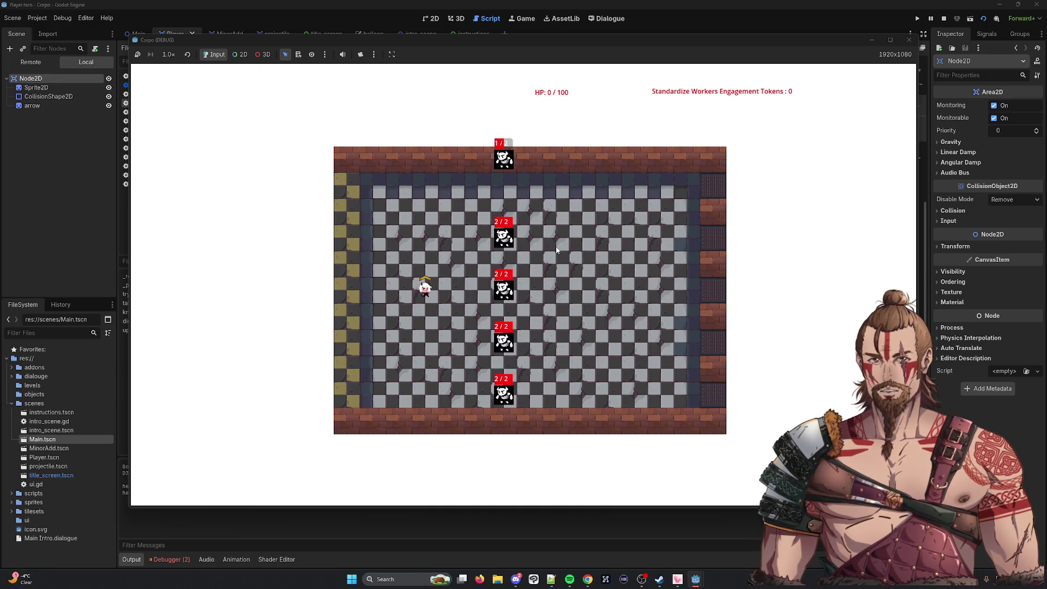
left_click(908, 40)
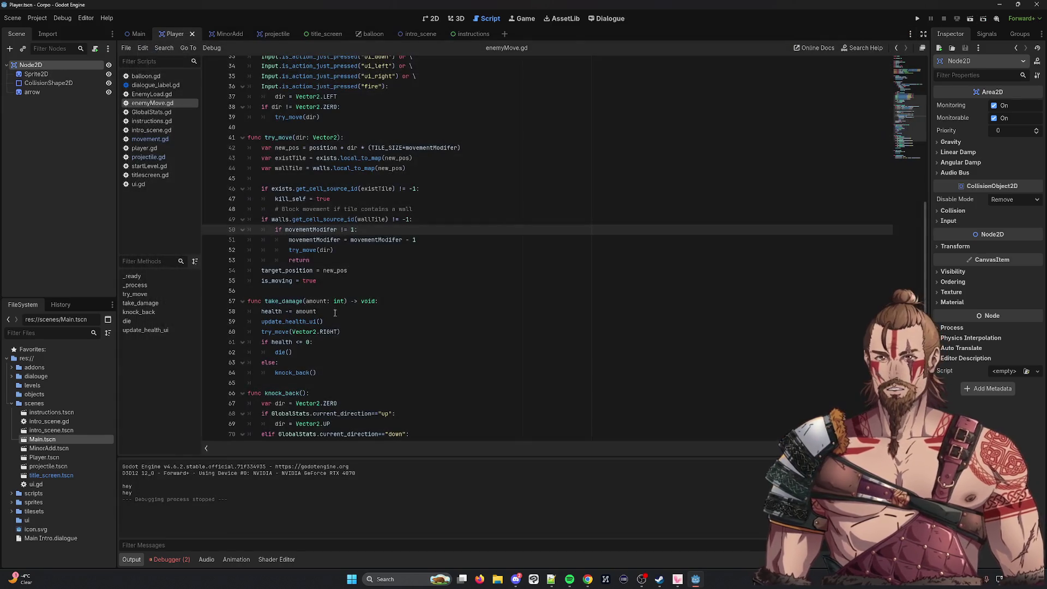
Select the full wall check on enemyMove.gd line 49.
double_click(323, 220)
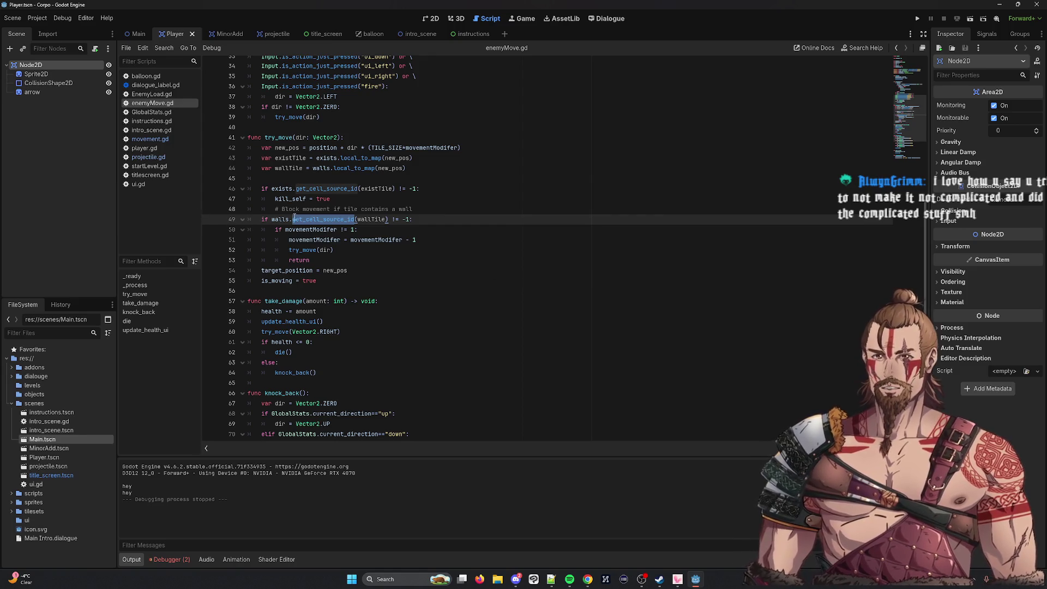
left_click(454, 220)
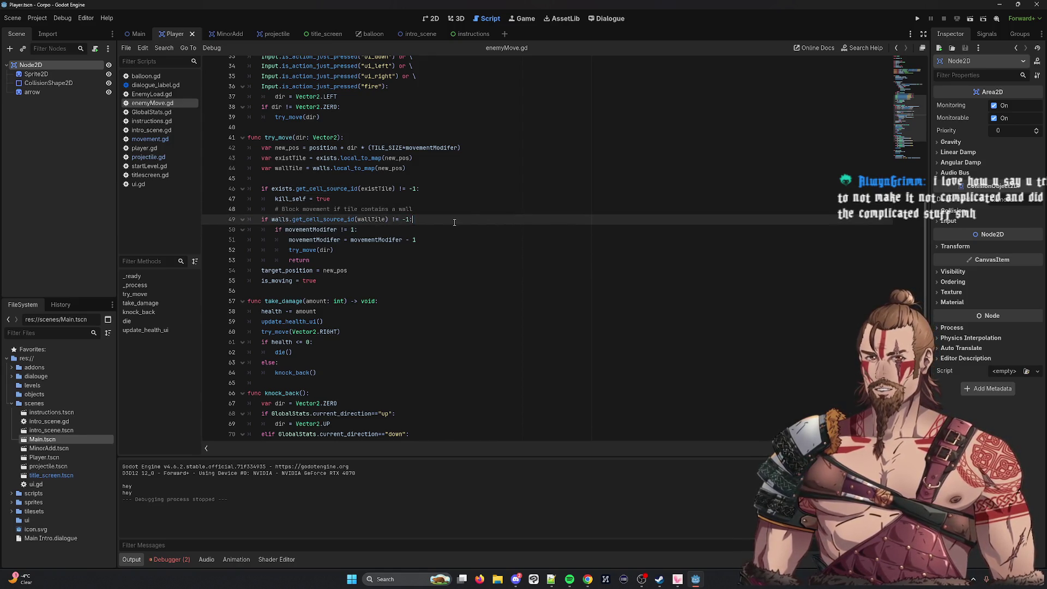
left_click_drag(454, 222, 233, 221)
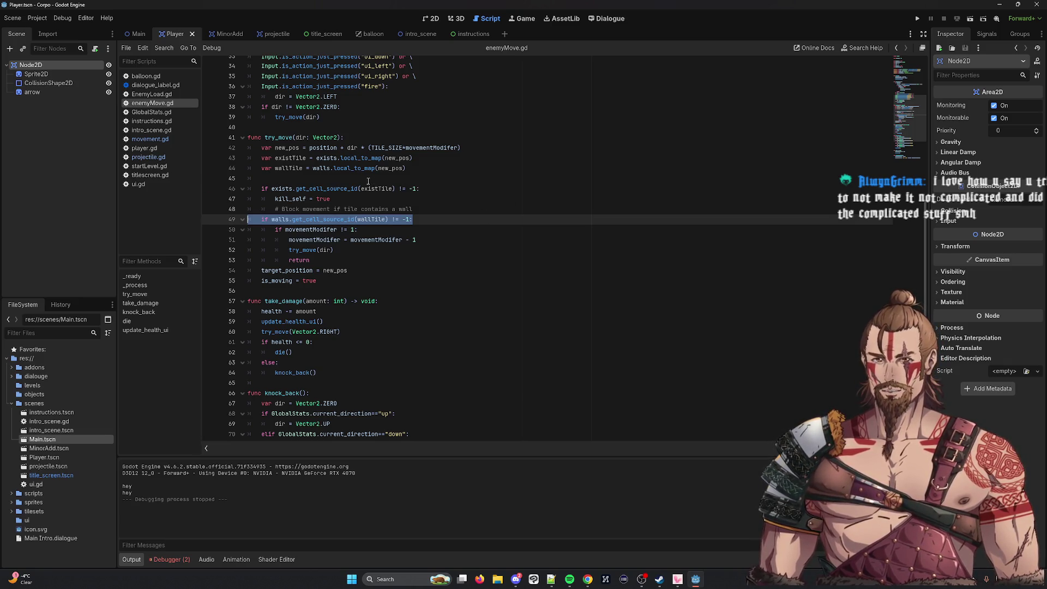
Check line 22 and scroll through enemyMove.gd, then open movement.gd.
scroll(353, 169, "up", 2)
scroll(352, 169, "up", 5)
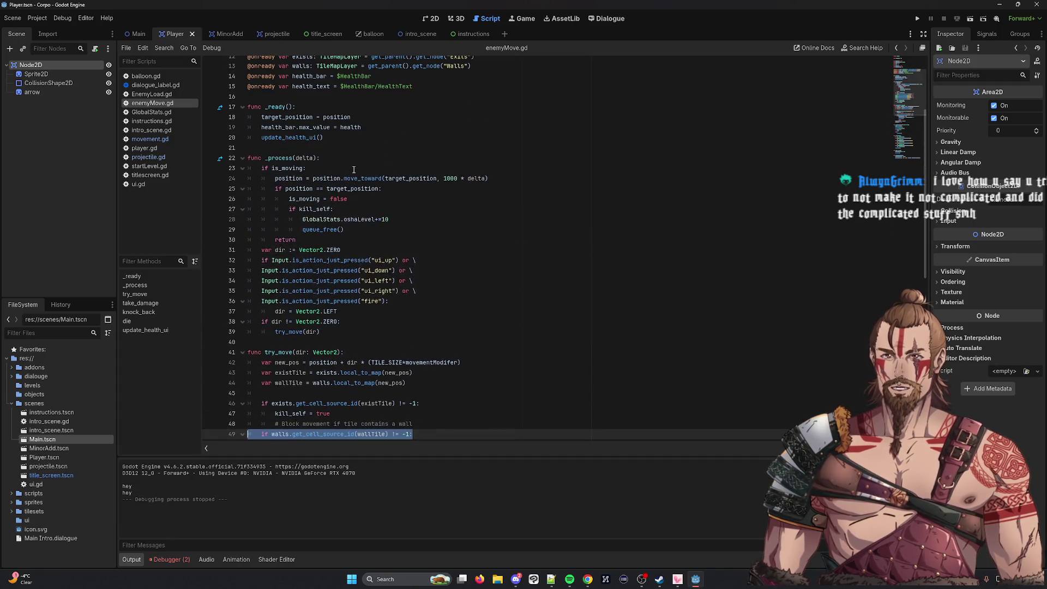
left_click(472, 159)
scroll(473, 161, "down", 1)
scroll(472, 161, "down", 2)
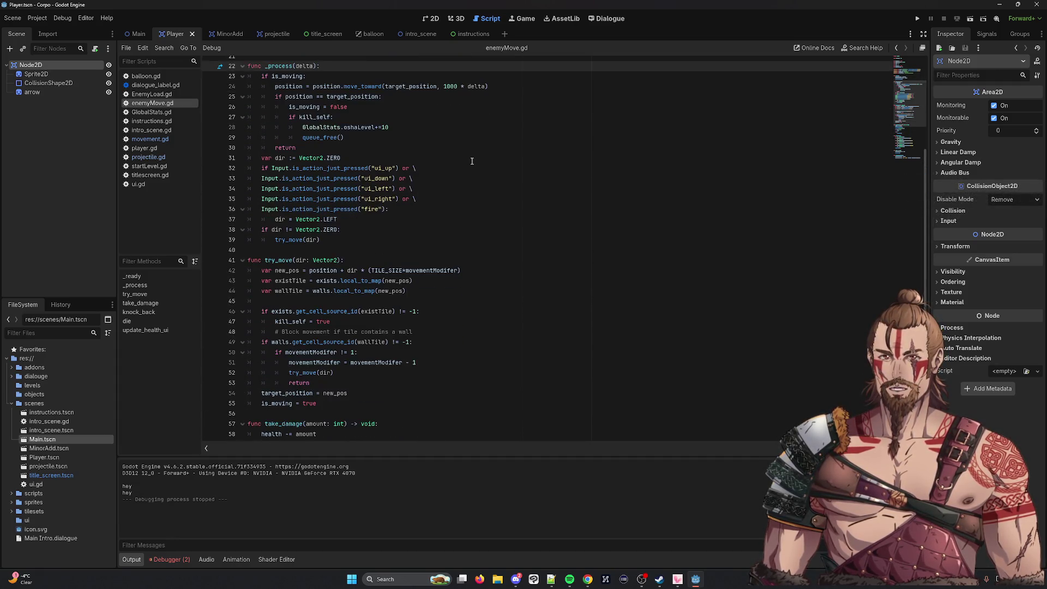
scroll(472, 161, "down", 3)
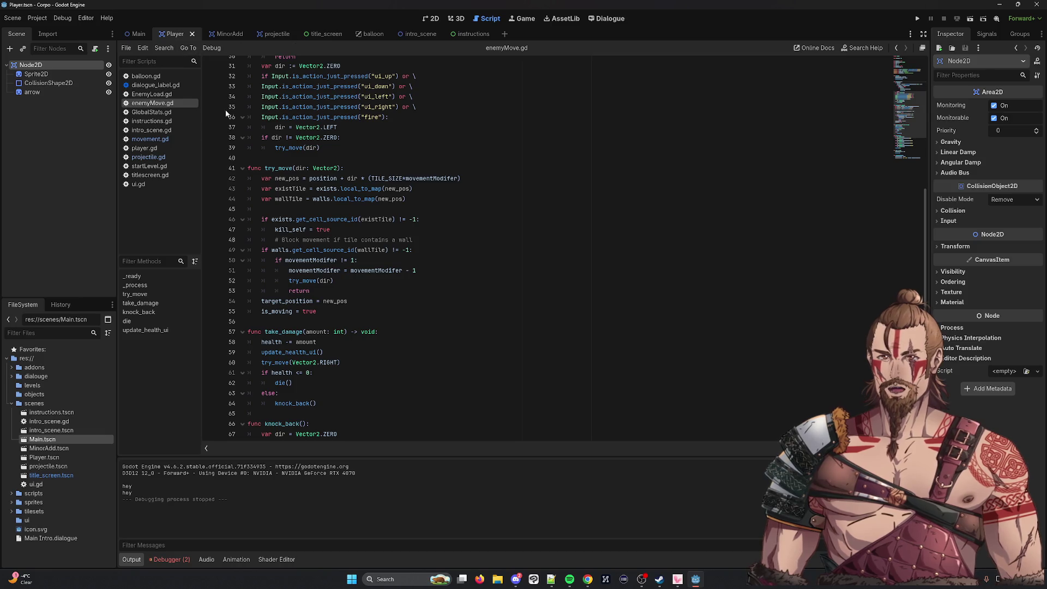
left_click(150, 139)
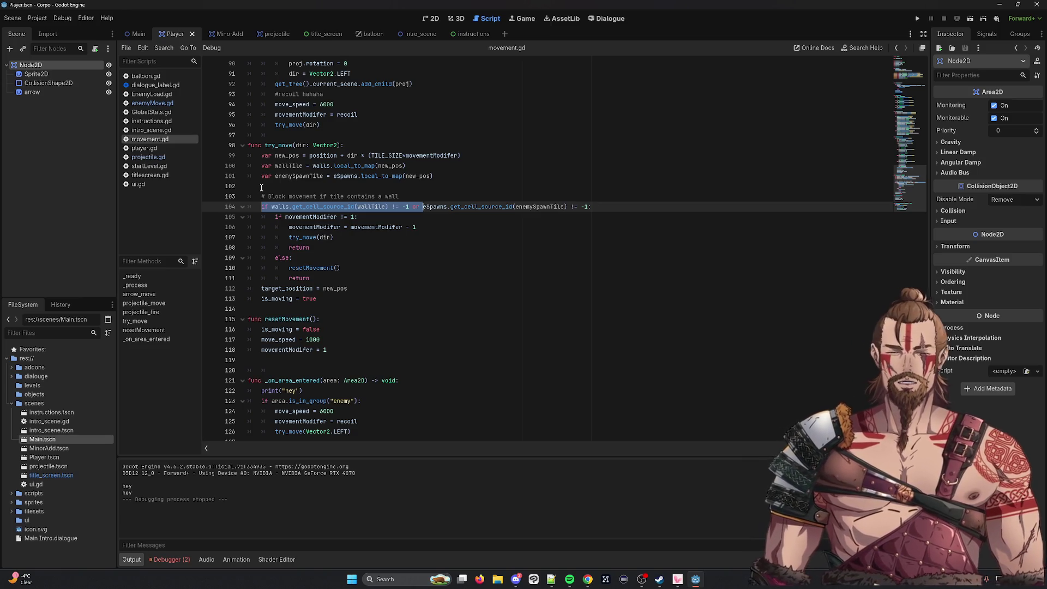
Jump back to line 68 in movement.gd, then reopen enemyMove.gd.
key("ctrl+z")
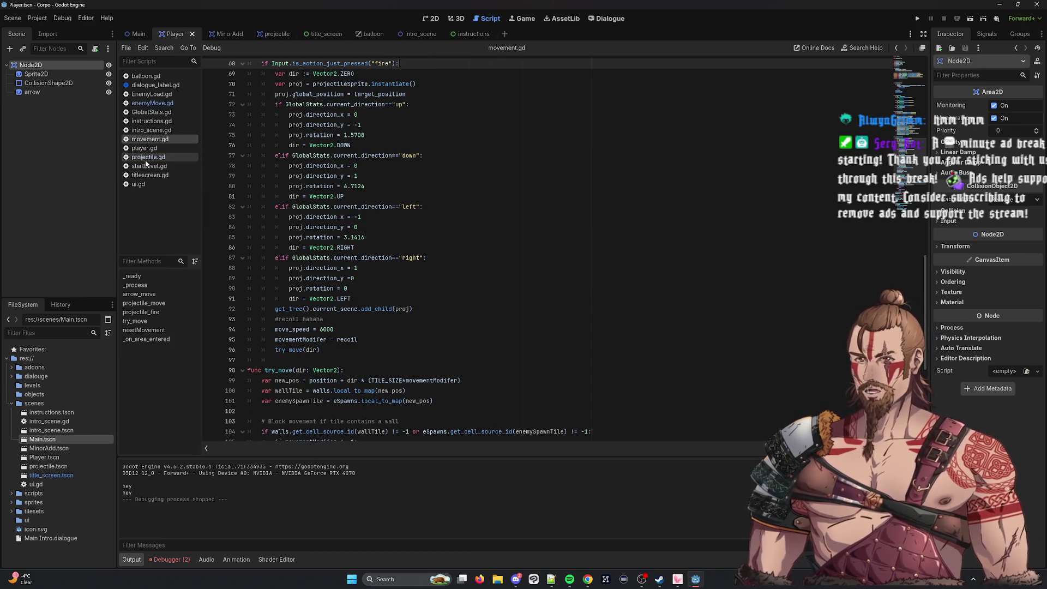
left_click(158, 104)
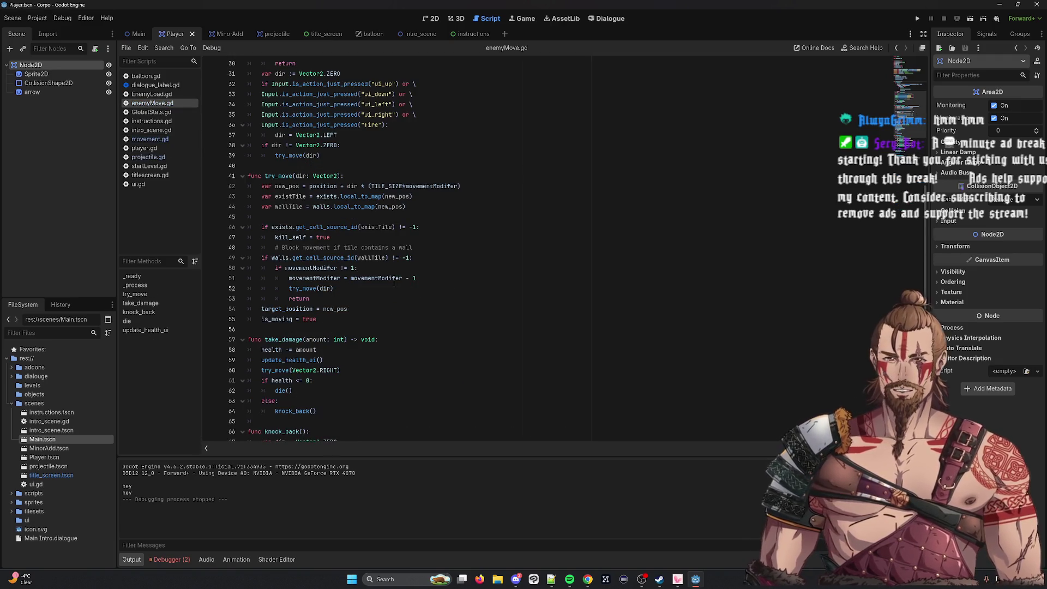
Review try_move's return in enemyMove.gd, then switch to the MinorAdd scene with Ctrl+Tab.
scroll(376, 265, "down", 6)
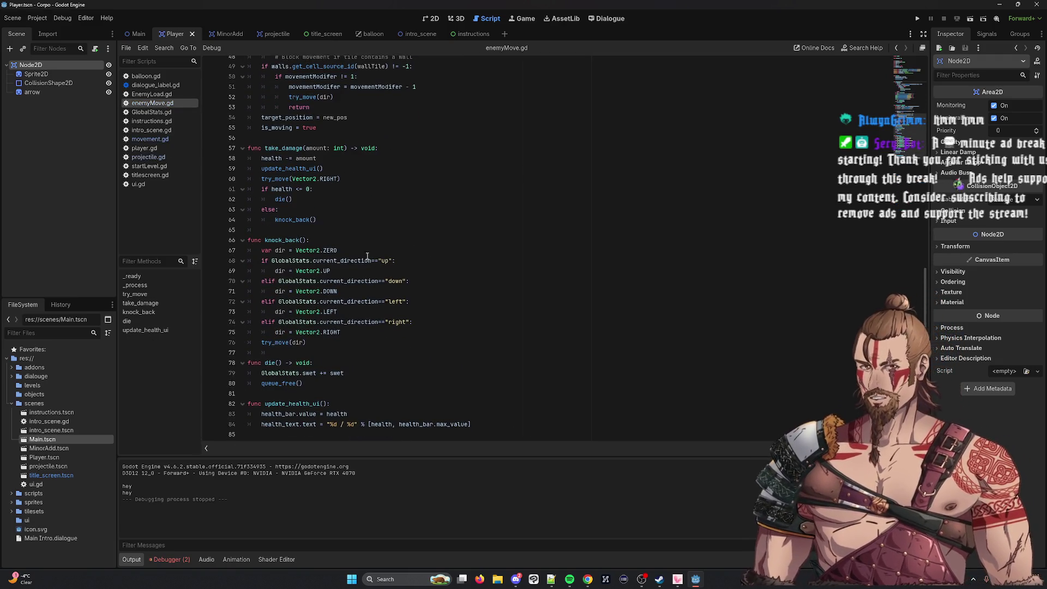
scroll(359, 256, "up", 4)
left_click(360, 229)
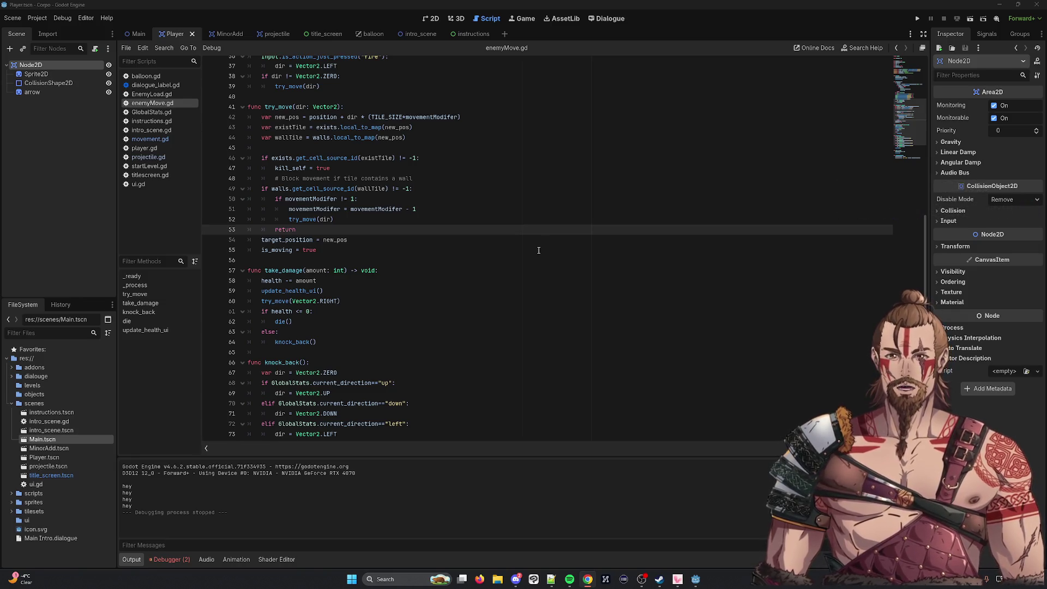
left_click(548, 228)
scroll(634, 82, "up", 9)
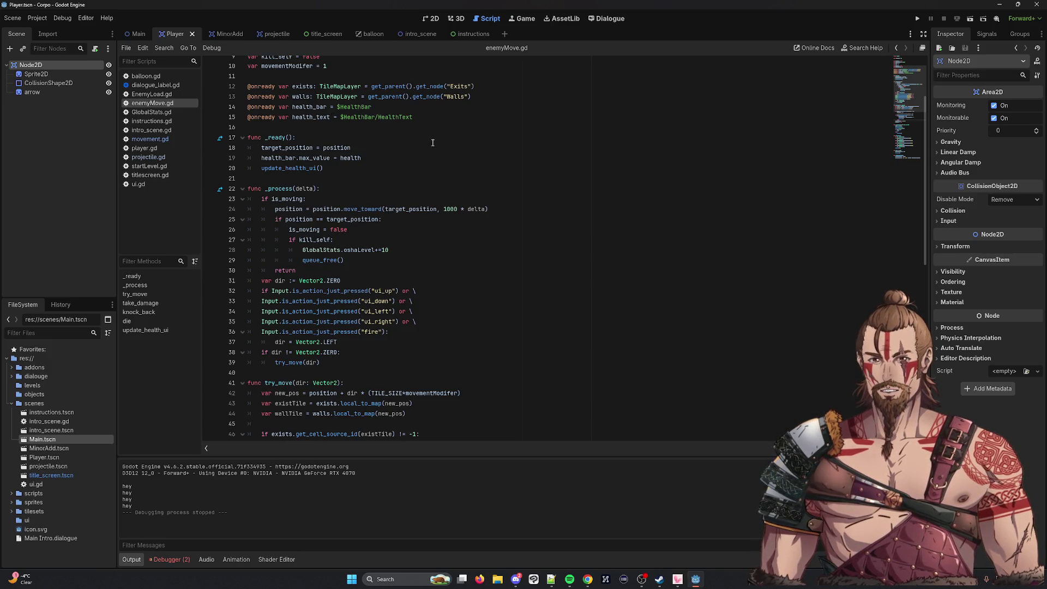
scroll(432, 143, "up", 3)
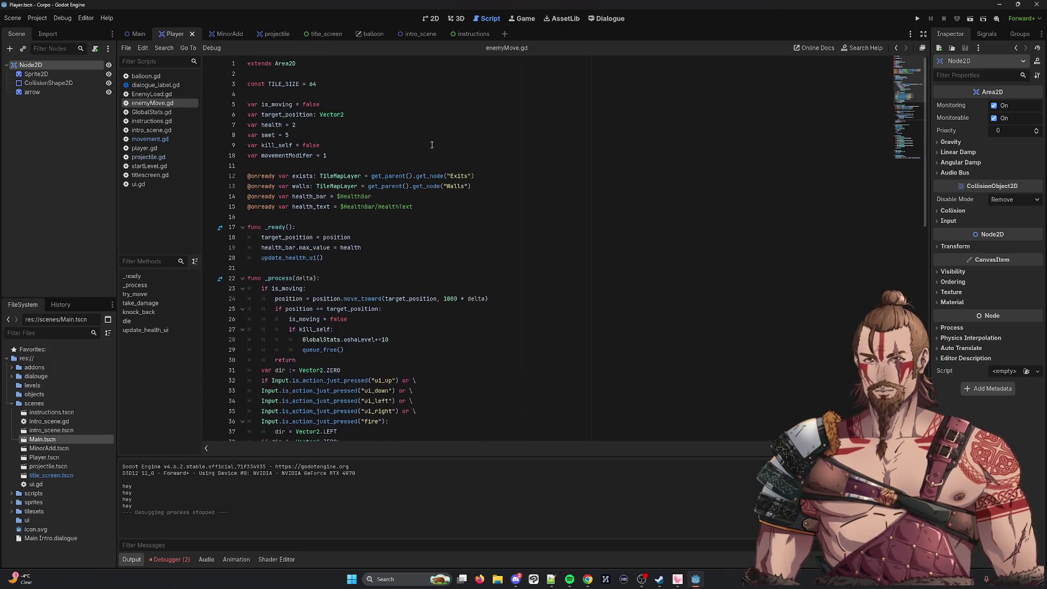
key("ctrl+Tab")
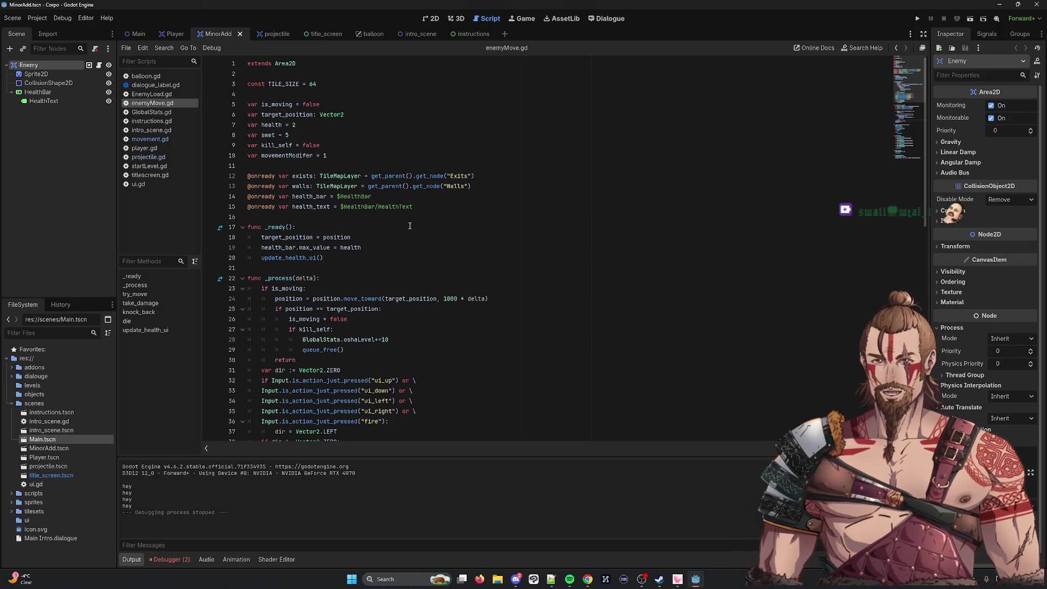
scroll(430, 215, "down", 15)
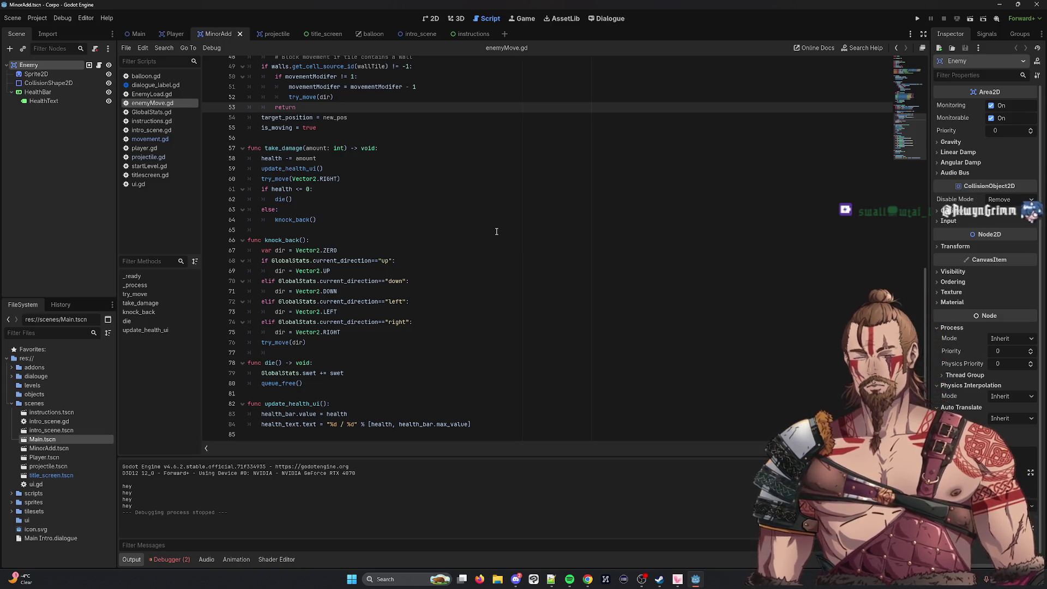
scroll(495, 232, "up", 15)
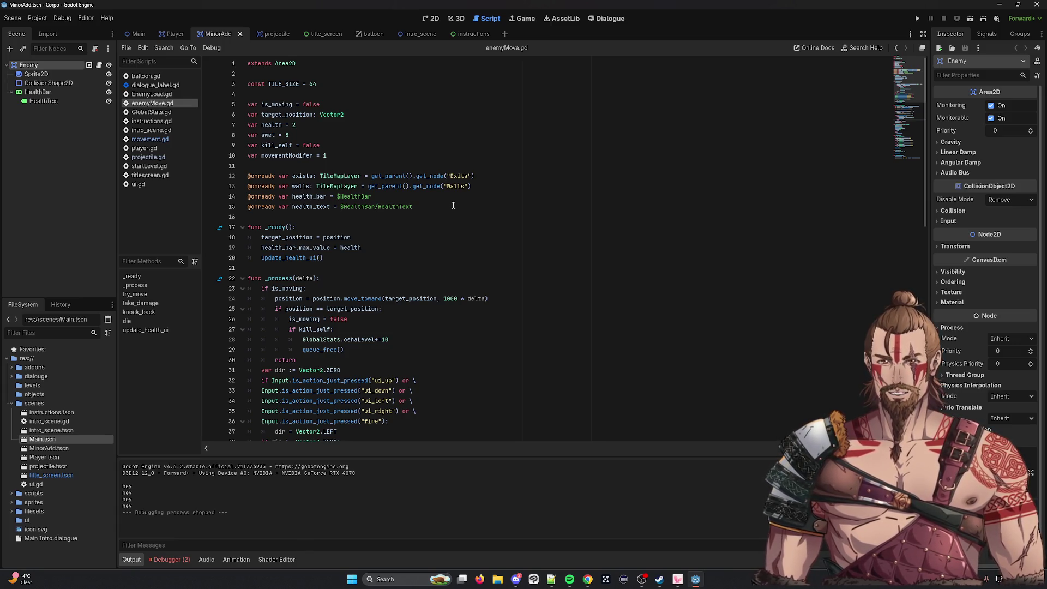
scroll(452, 206, "down", 1)
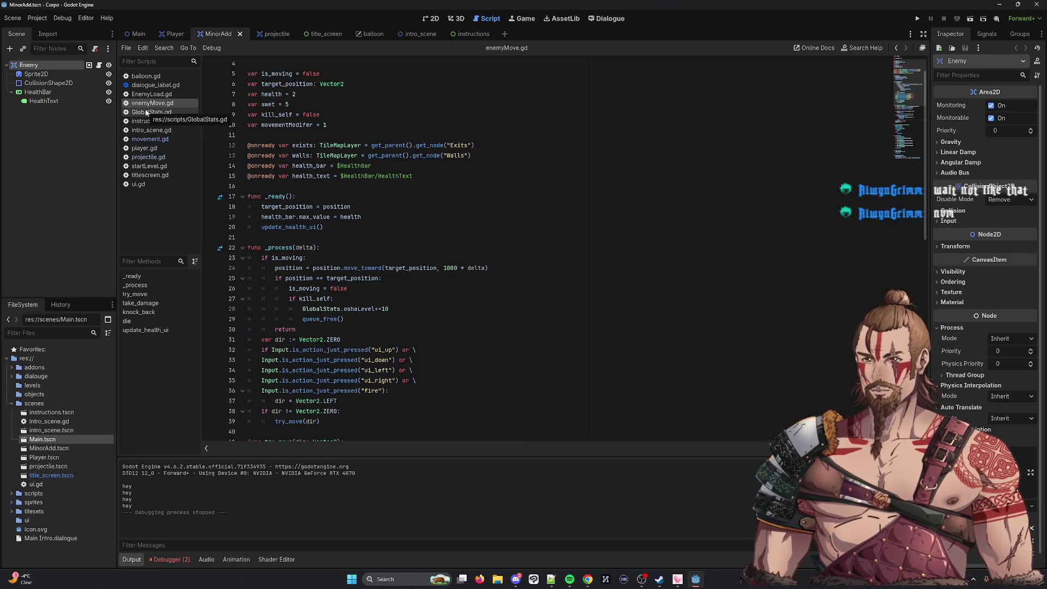
scroll(429, 225, "down", 6)
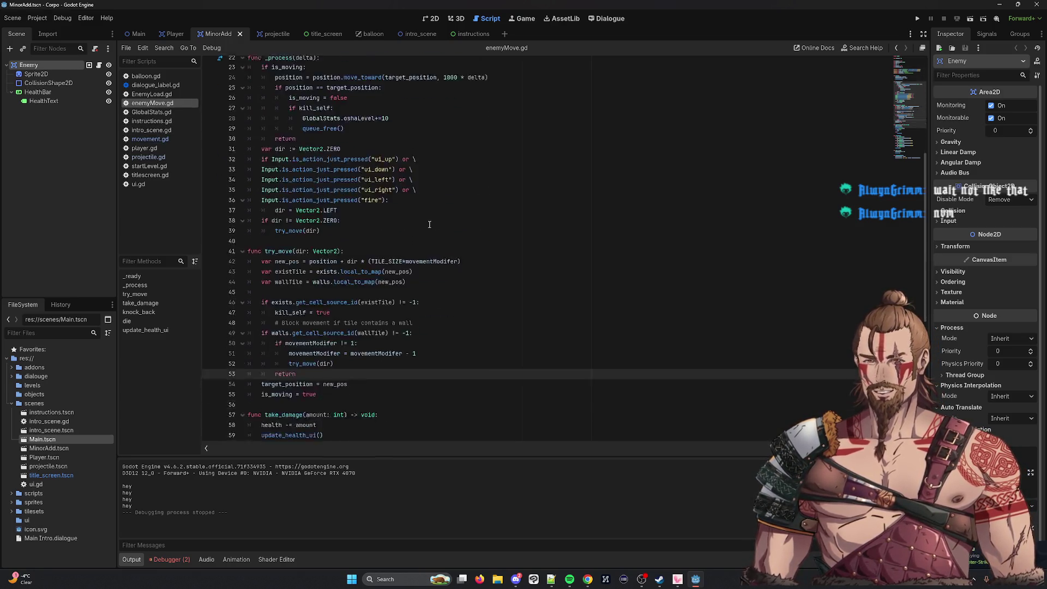
scroll(425, 221, "down", 9)
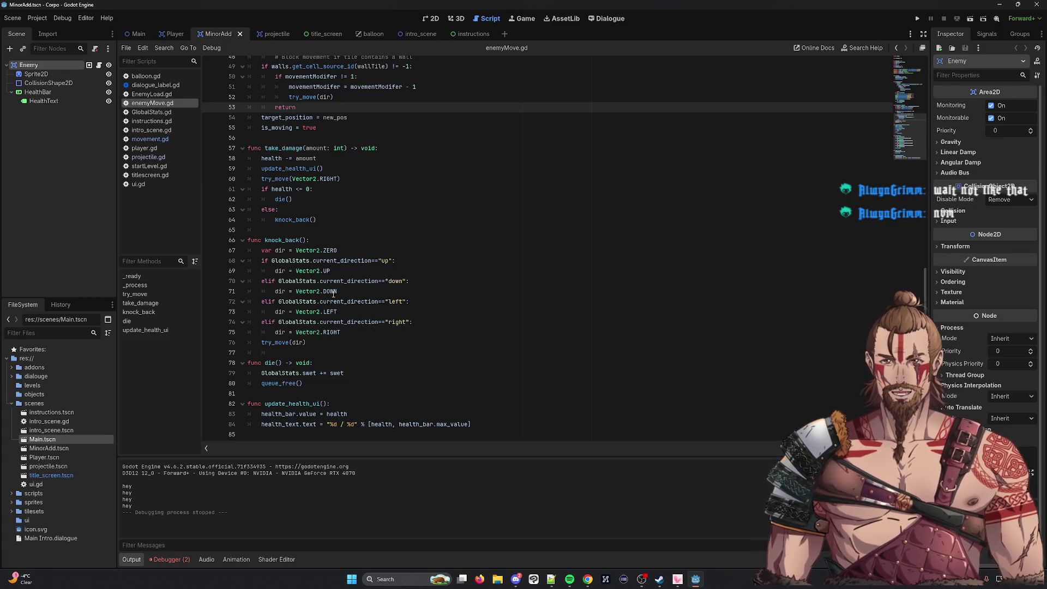
scroll(308, 219, "up", 10)
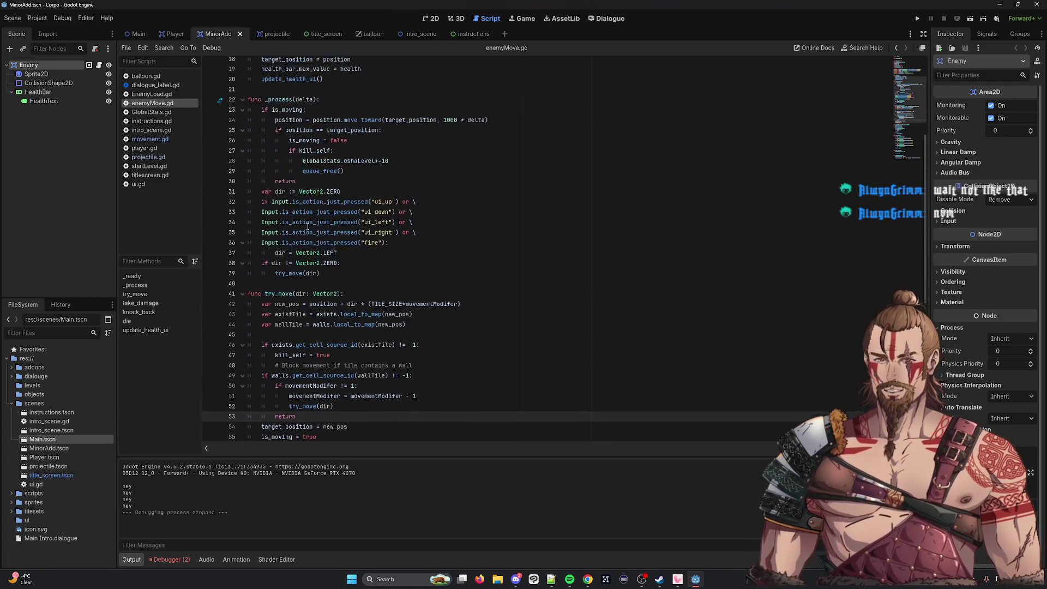
scroll(343, 279, "down", 10)
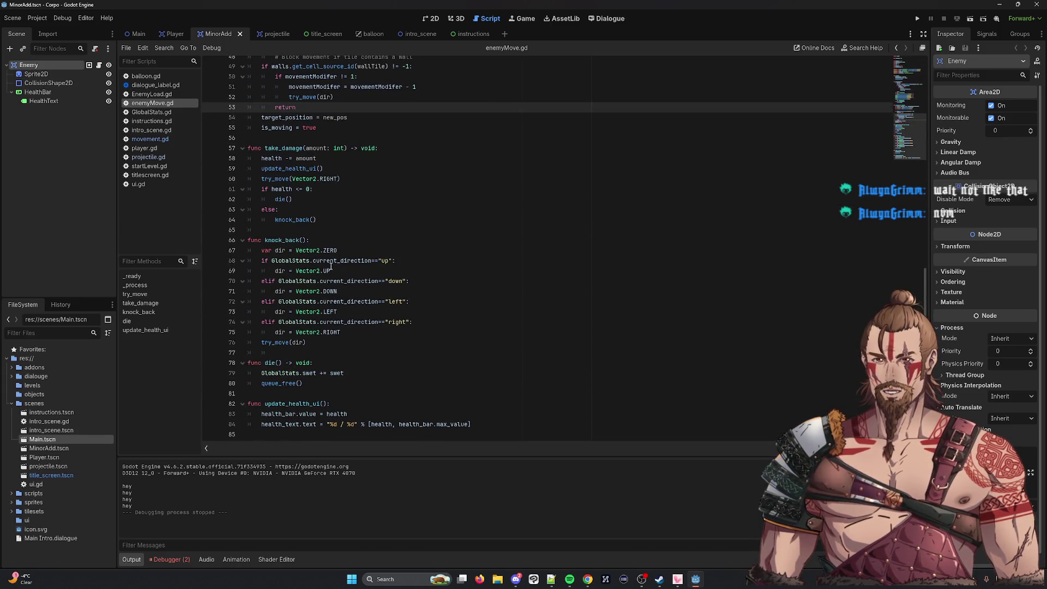
mouse_move(331, 265)
scroll(331, 266, "up", 2)
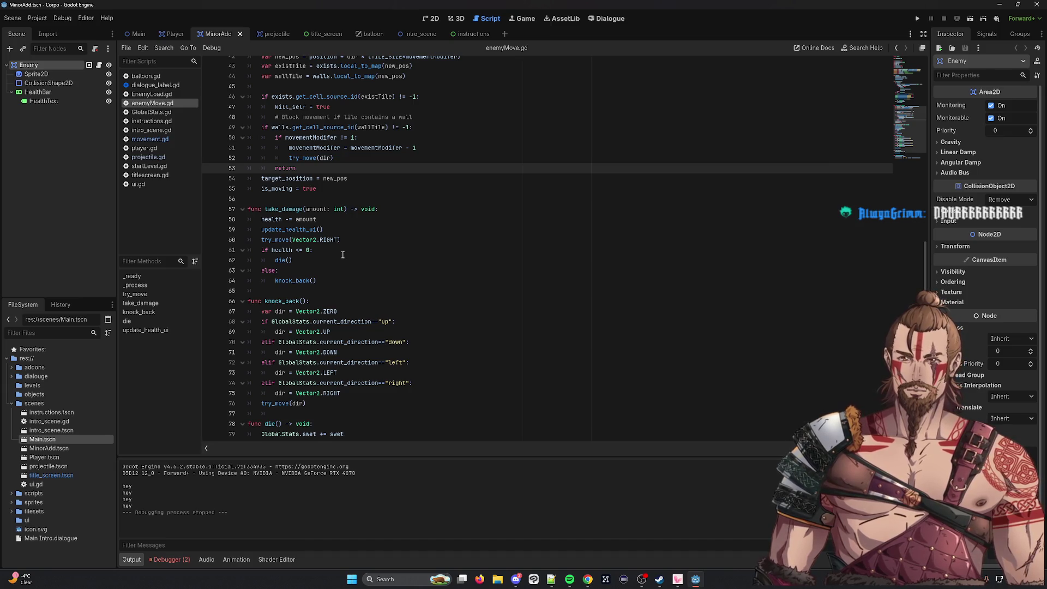
scroll(342, 255, "up", 14)
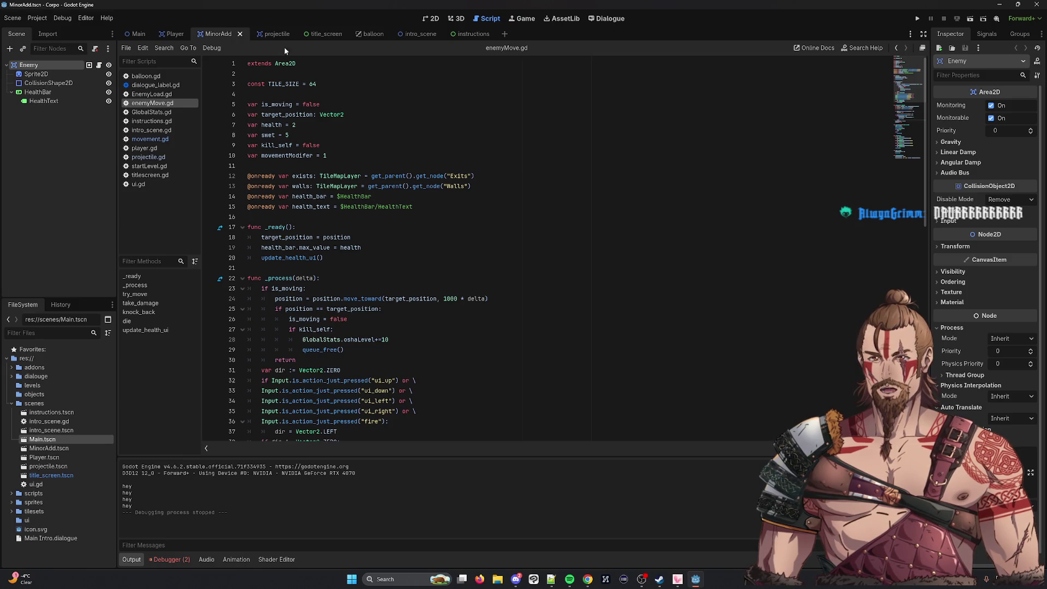
Open movement.gd, select its line 17 enemy declaration, and switch to the projectile scene.
left_click(150, 139)
scroll(359, 137, "down", 1)
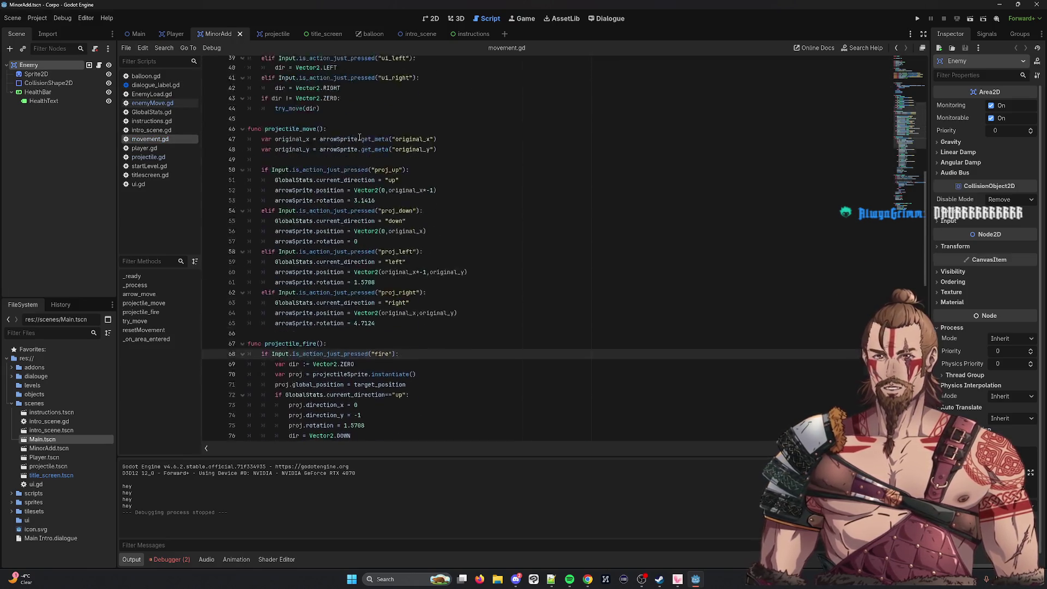
scroll(360, 138, "up", 13)
left_click_drag(472, 227, 247, 227)
left_click(268, 35)
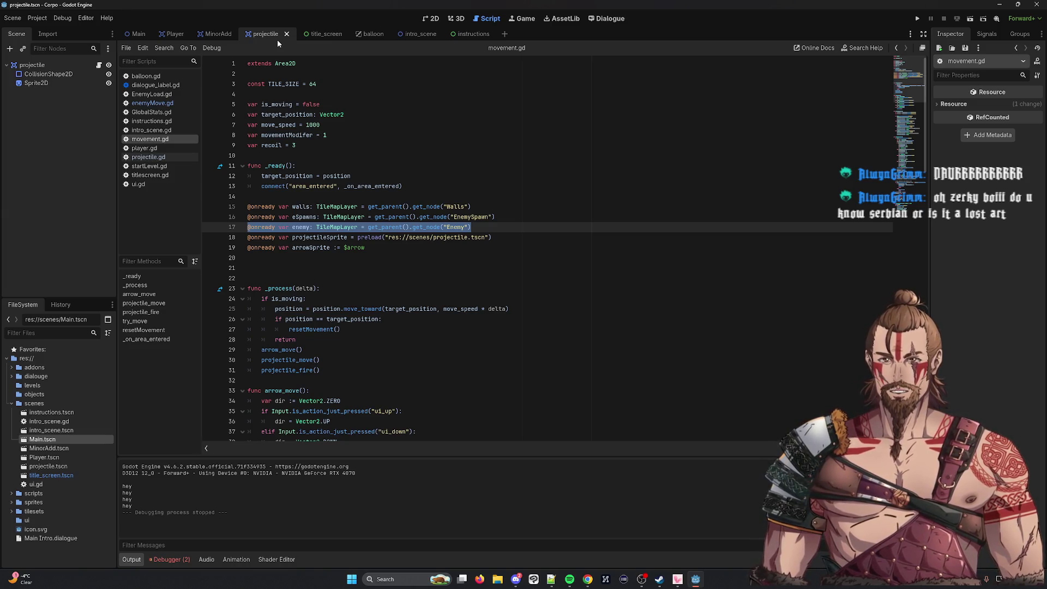
Paste the copied enemy declaration below the projectileSprite line in movement.gd, then select that duplicate line.
key("ctrl+c")
left_click(528, 238)
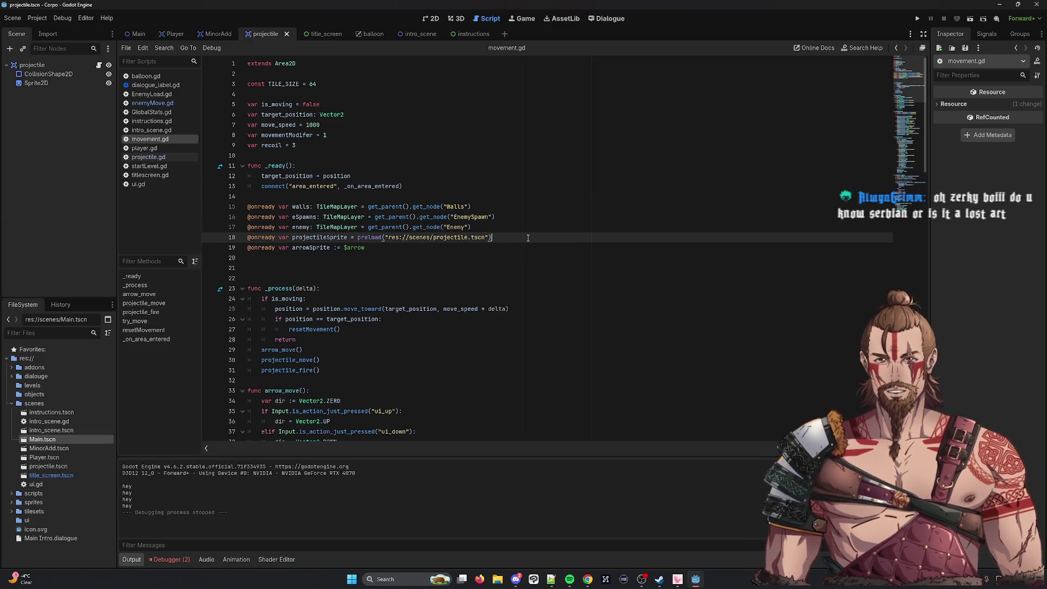
key("Return")
key("ctrl+v")
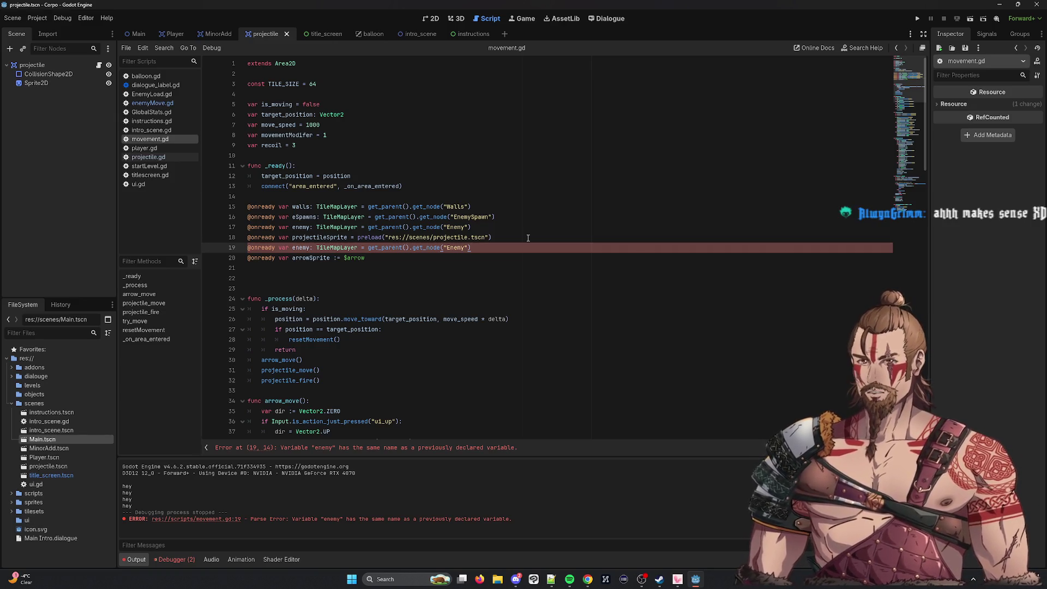
double_click(307, 247)
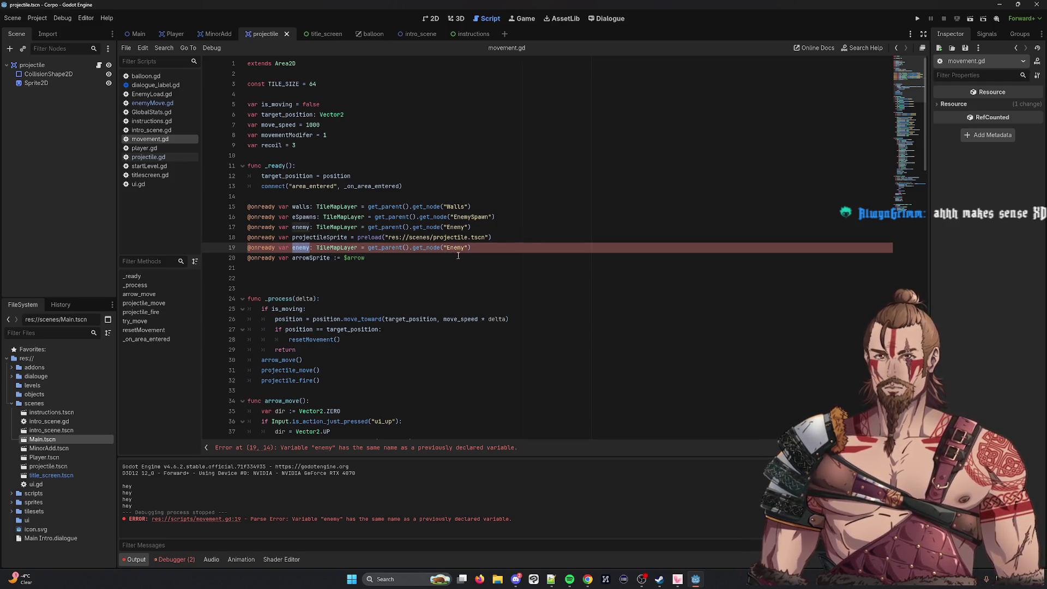
left_click_drag(471, 247, 230, 249)
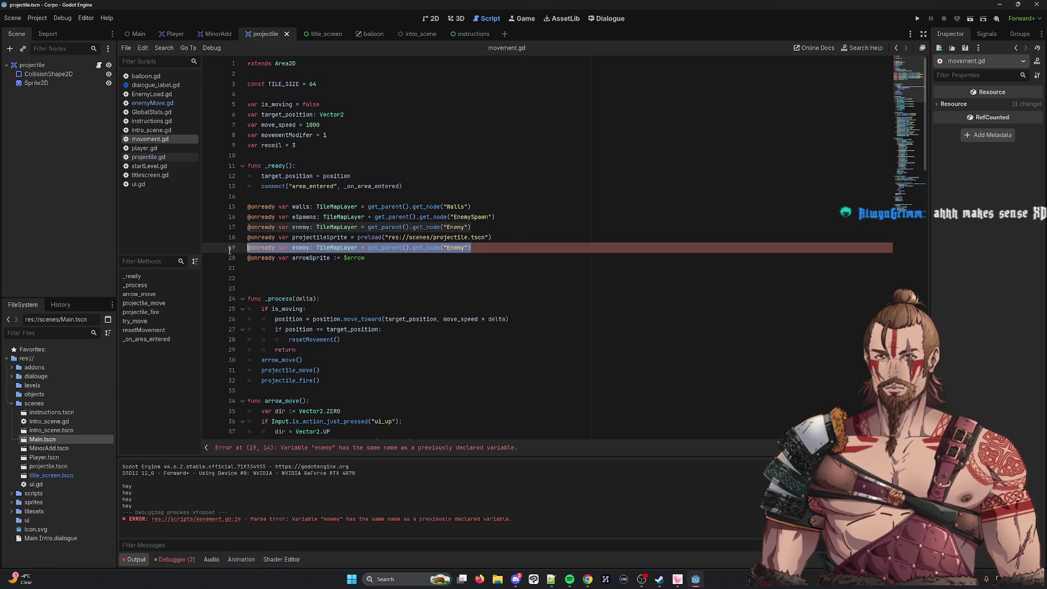
left_click(158, 104)
left_click(465, 206)
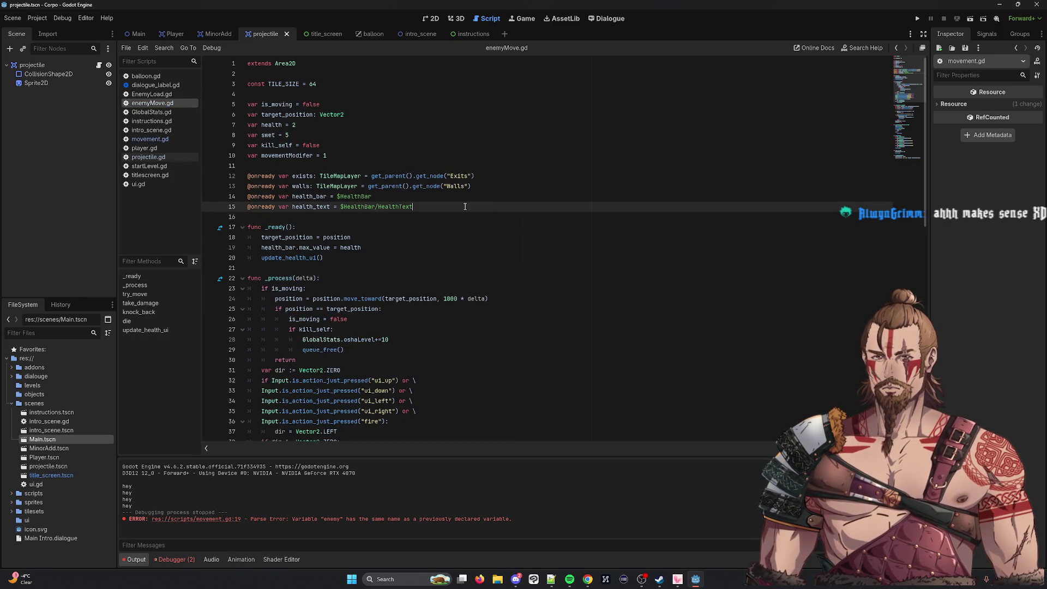
key("Return")
key("ctrl+v")
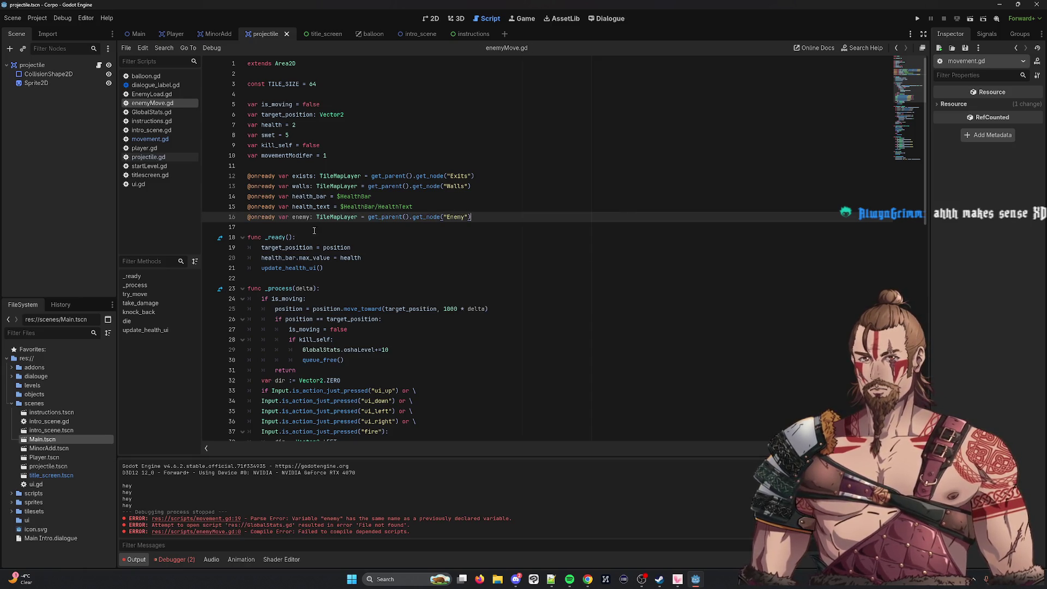
double_click(301, 219)
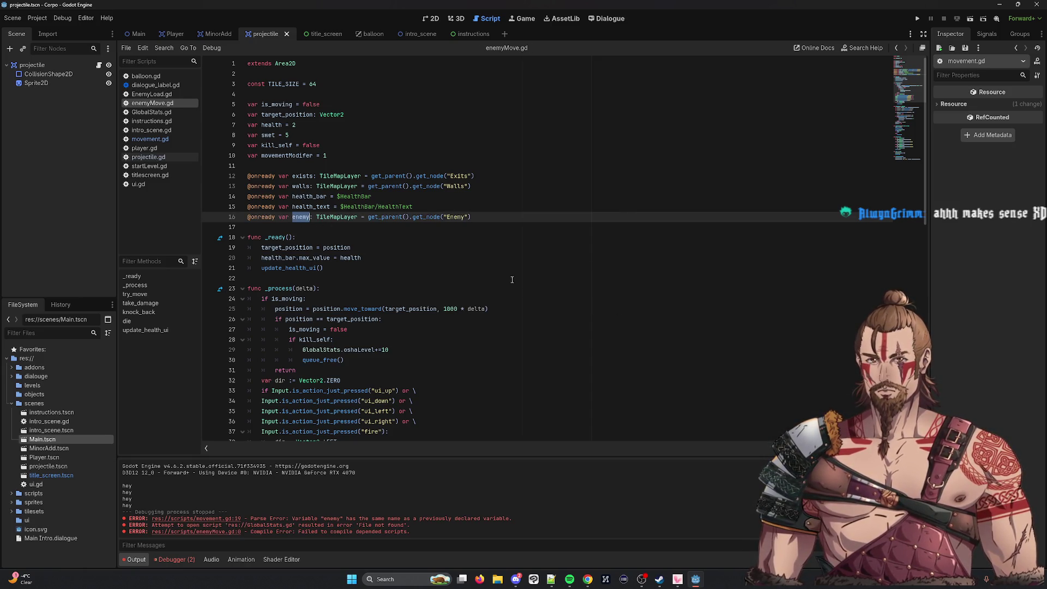
scroll(512, 280, "down", 16)
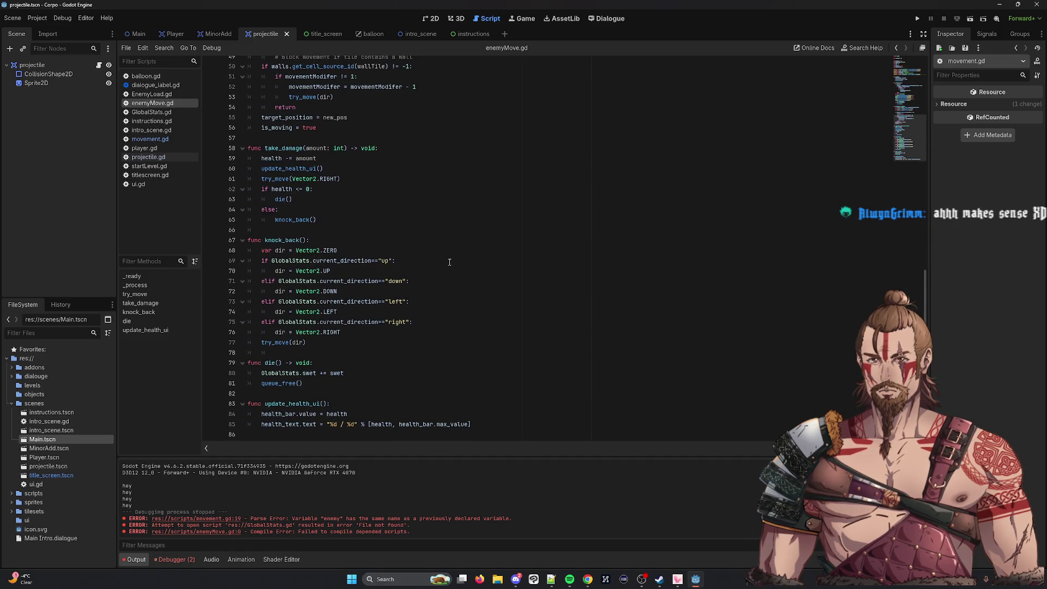
scroll(447, 256, "up", 8)
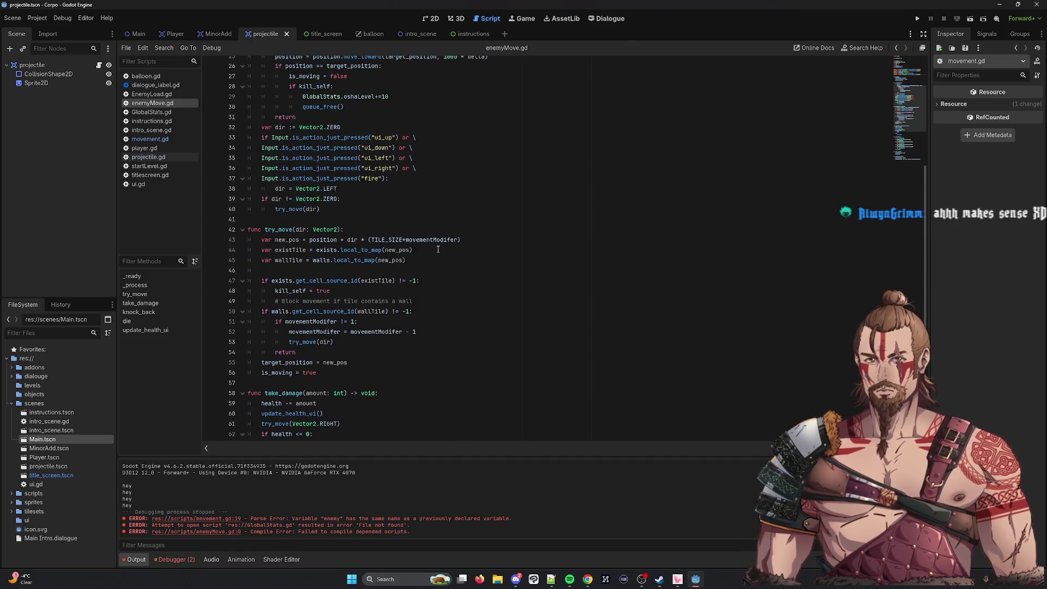
scroll(437, 248, "down", 3)
left_click(461, 169)
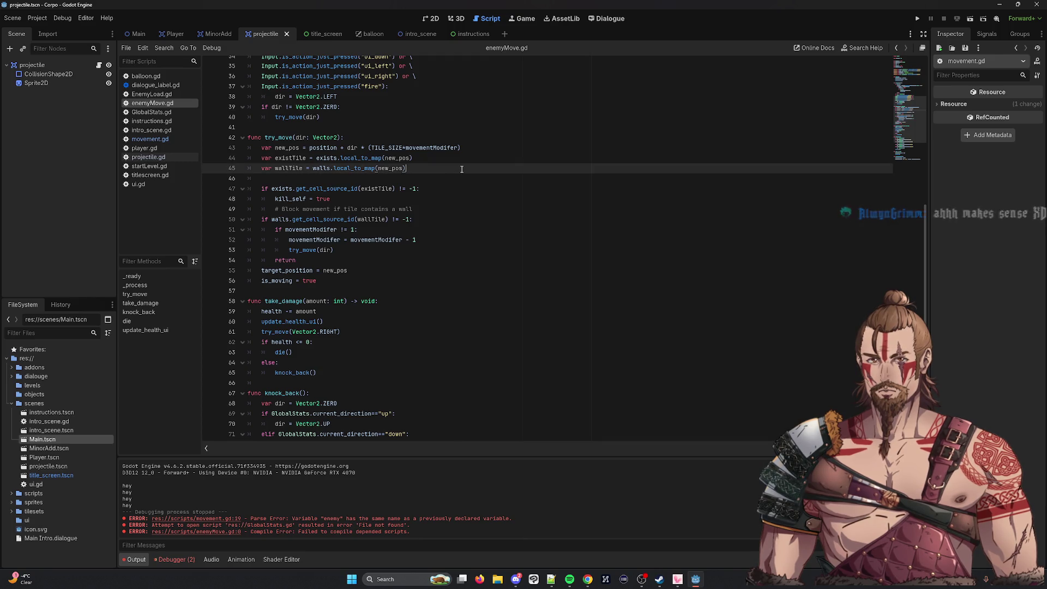
Declare enemyTile as enemy.local_to_map(new_pos) below the wallTile line, then save enemyMove.gd.
key("Return")
type("var ")
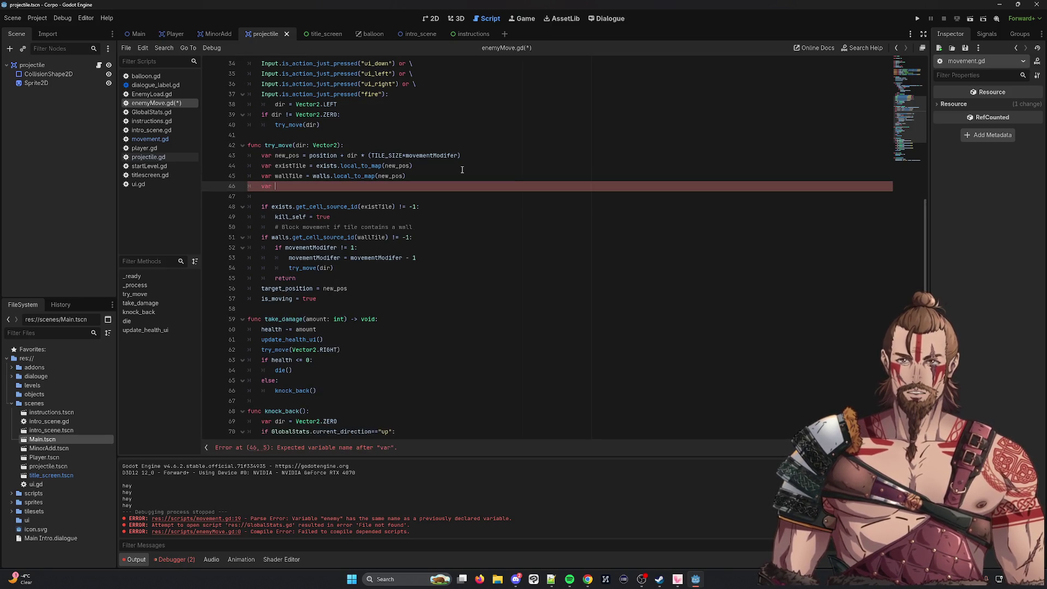
type("ene")
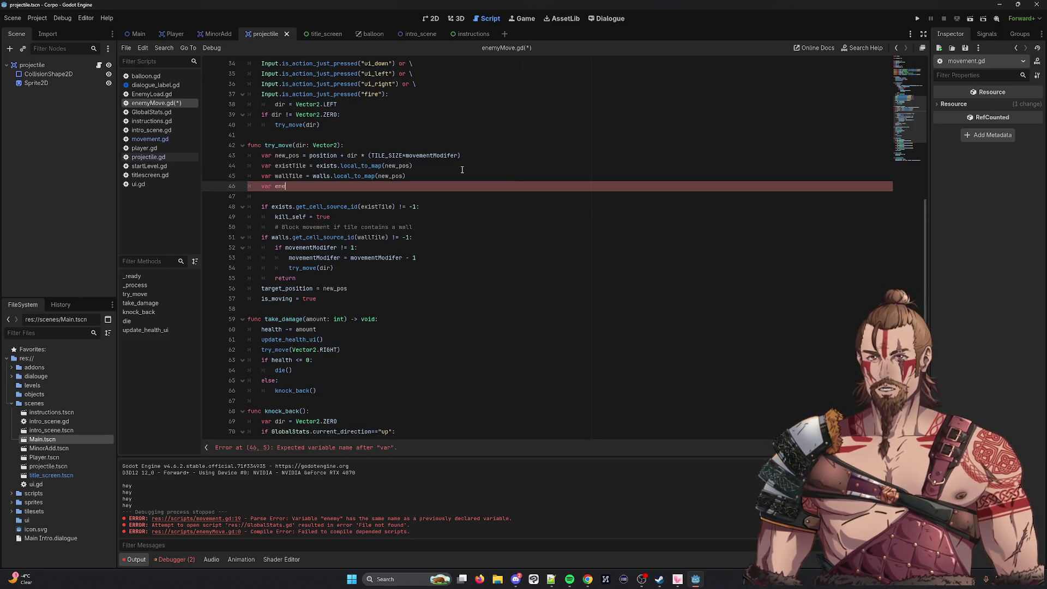
type("mtTile = ")
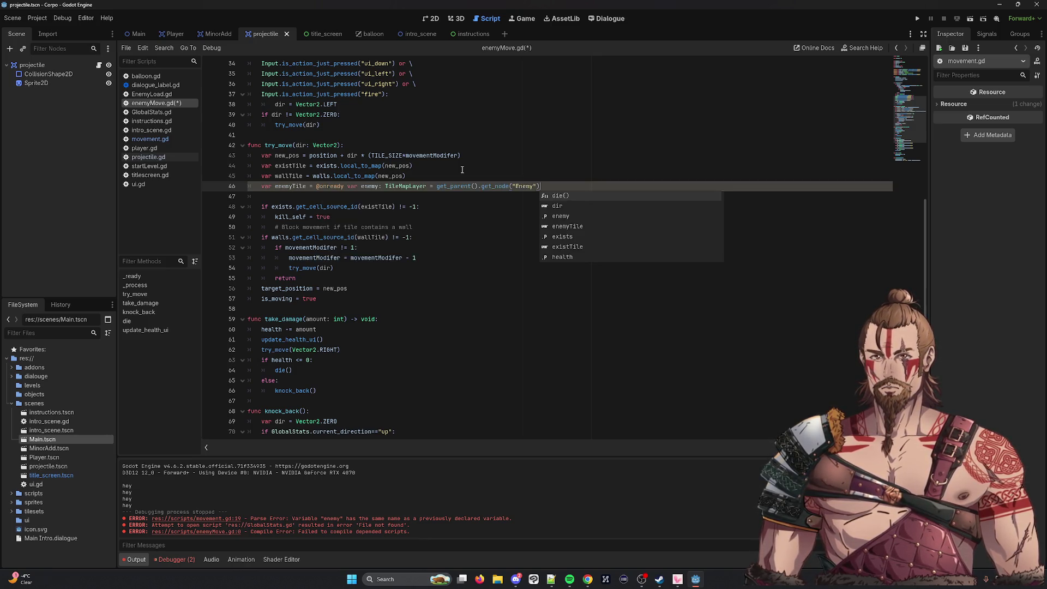
type("enemy.local")
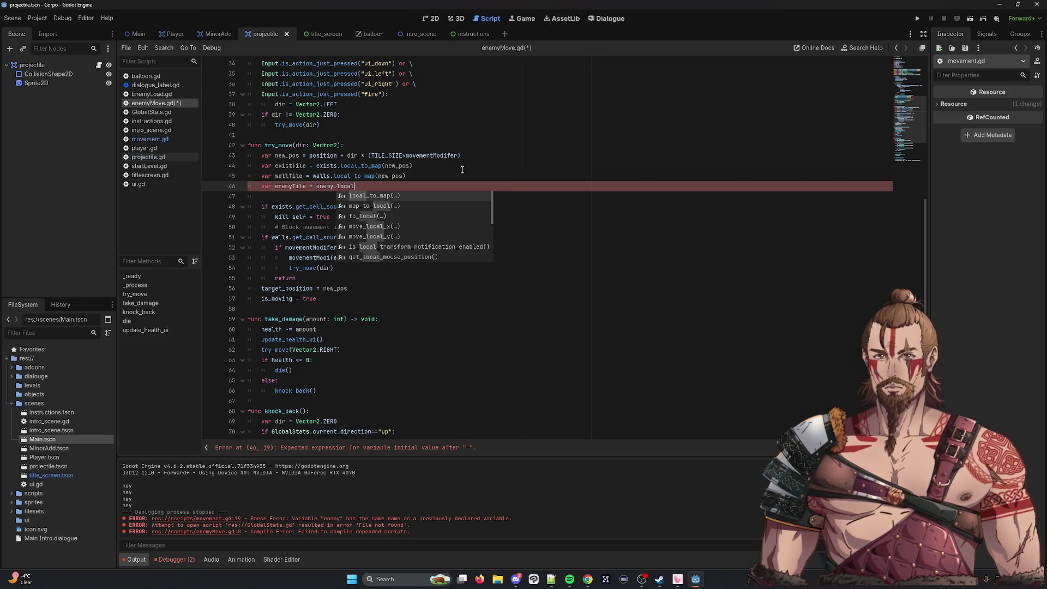
key("Return")
type("new_pos)")
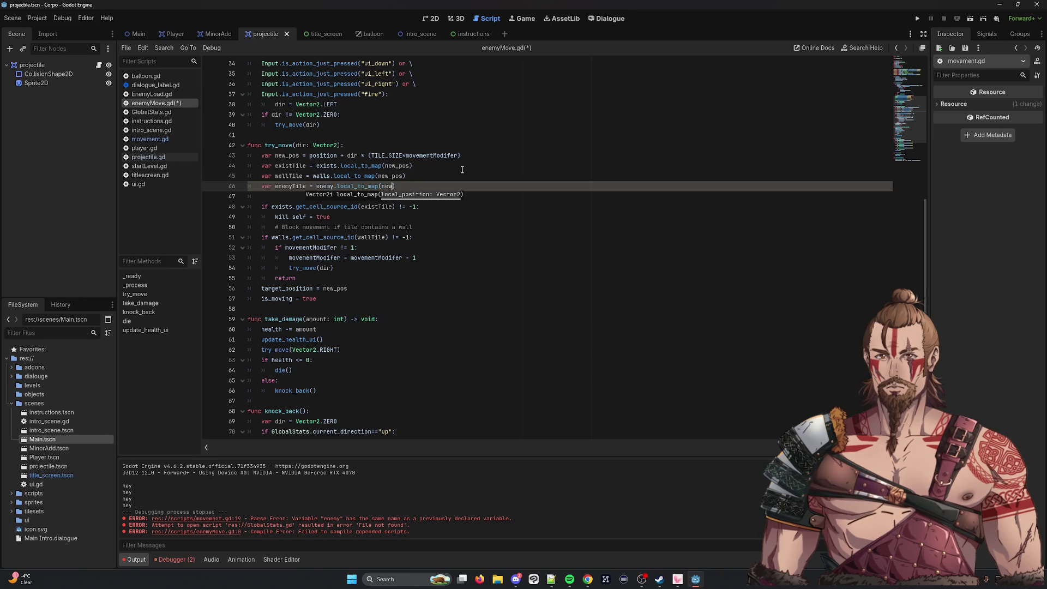
key("ctrl+s")
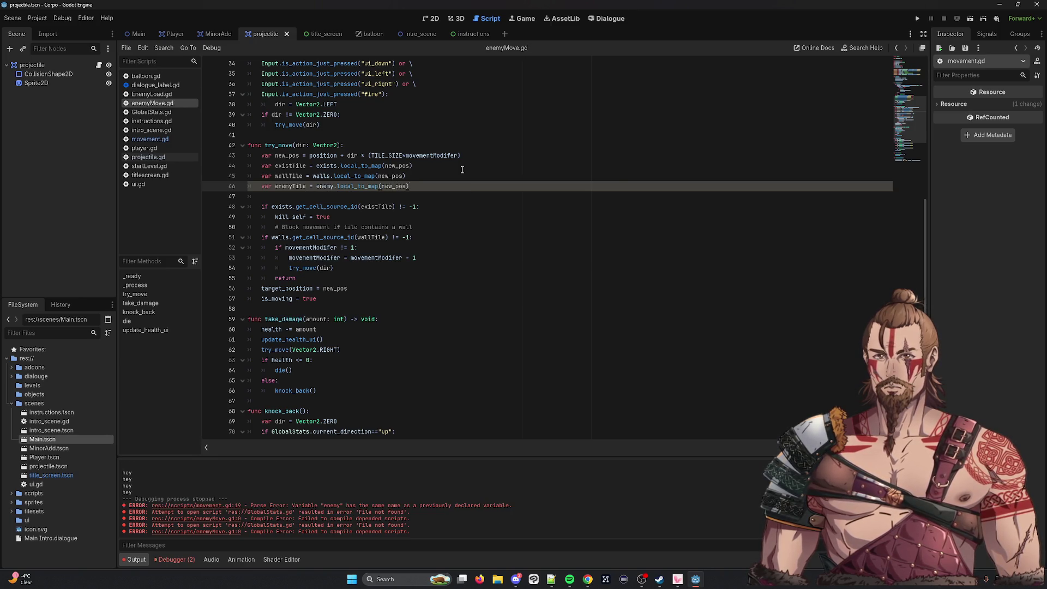
double_click(301, 186)
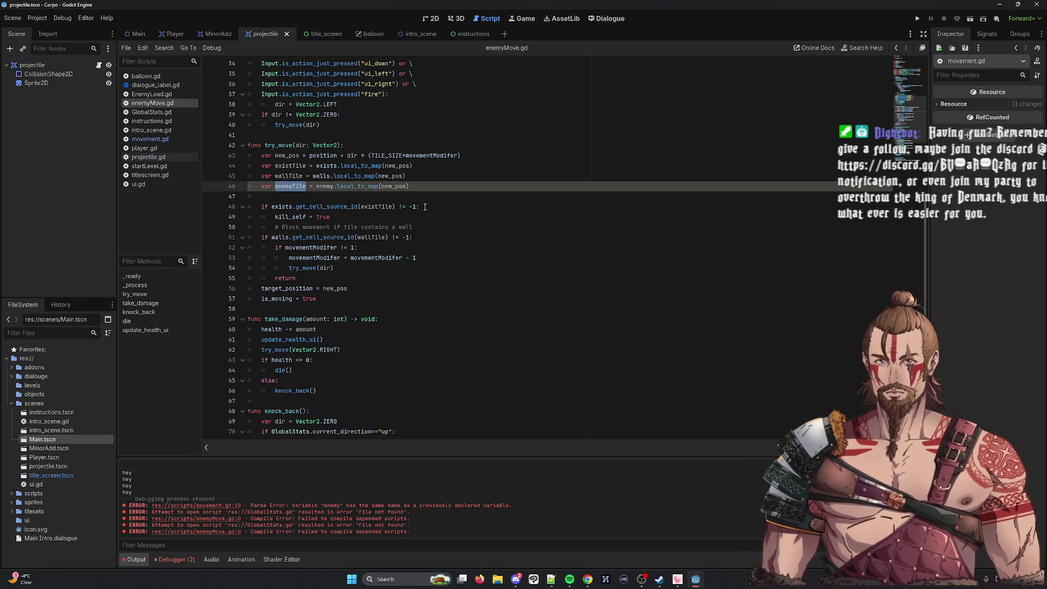
left_click(425, 207)
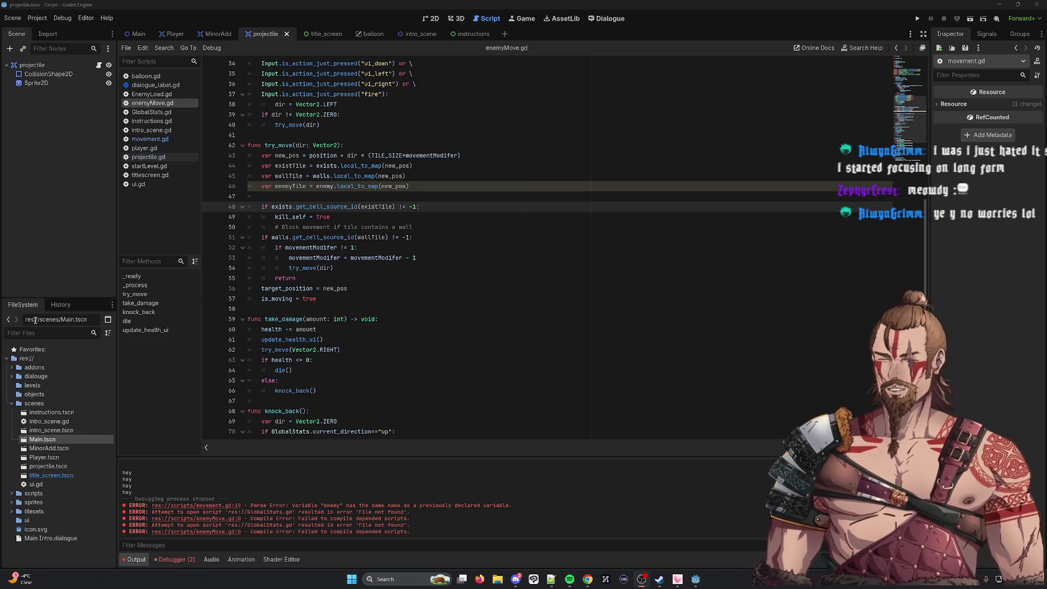
key("XF86AudioLowerVolume")
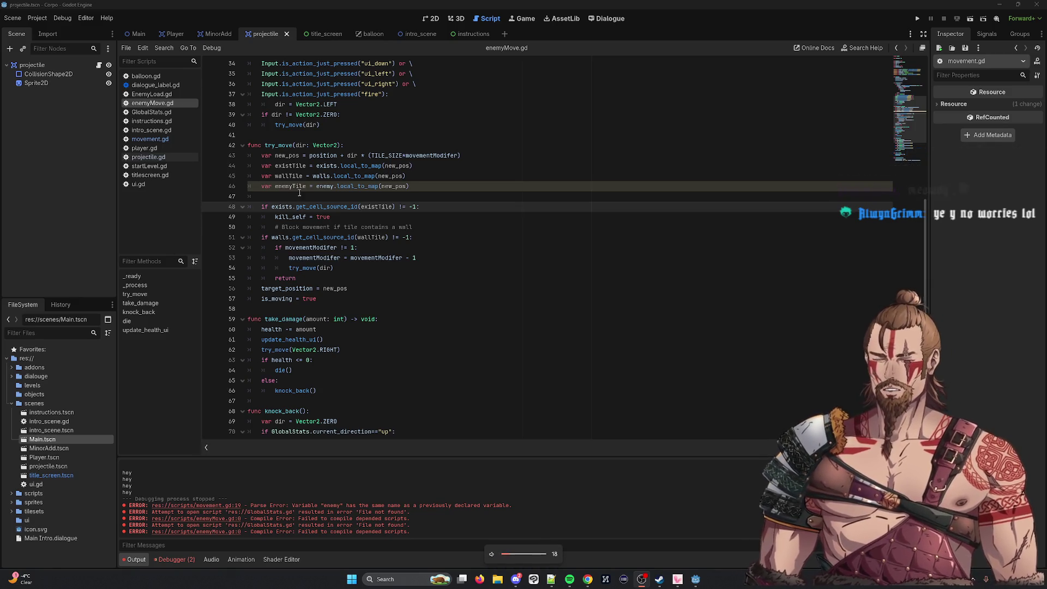
Try appending 'or enemyTile' to the line 51 wall check, then revert it and save.
double_click(283, 191)
left_click(418, 238)
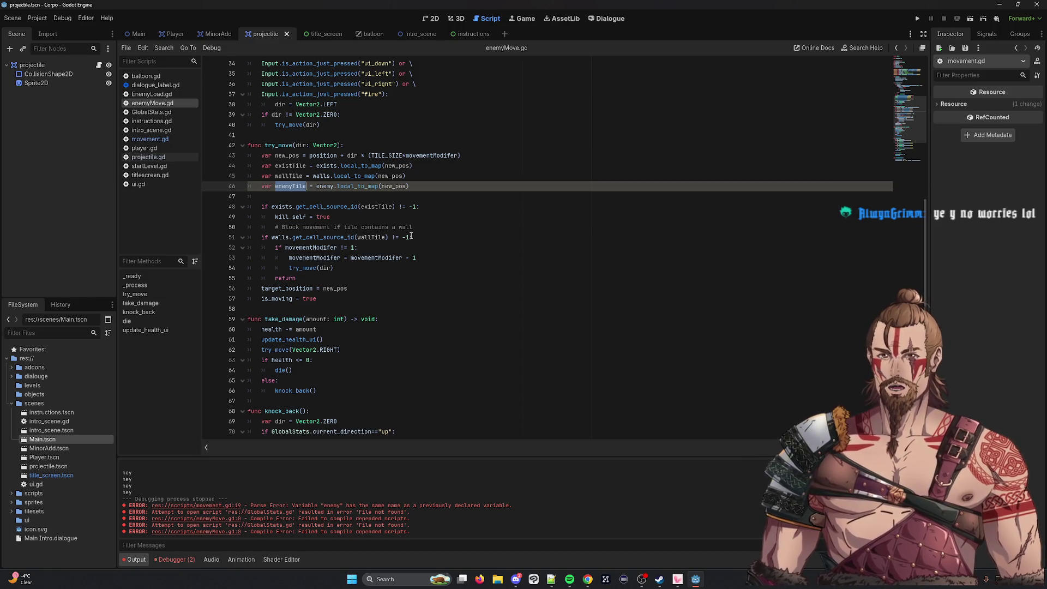
type("or enemyTile")
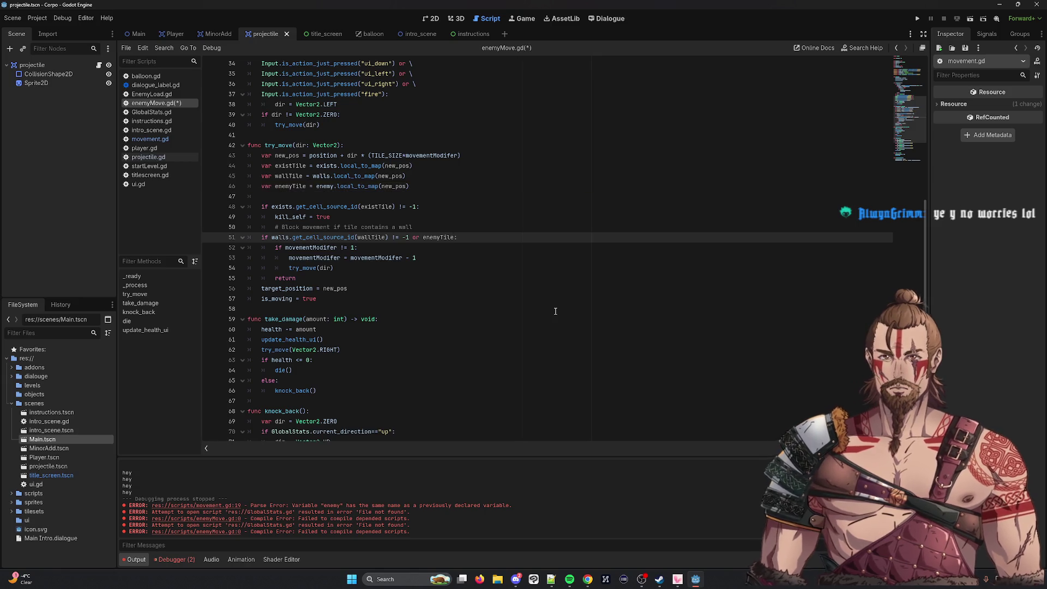
key("ctrl+BackSpace")
key("ctrl+BackSpace")
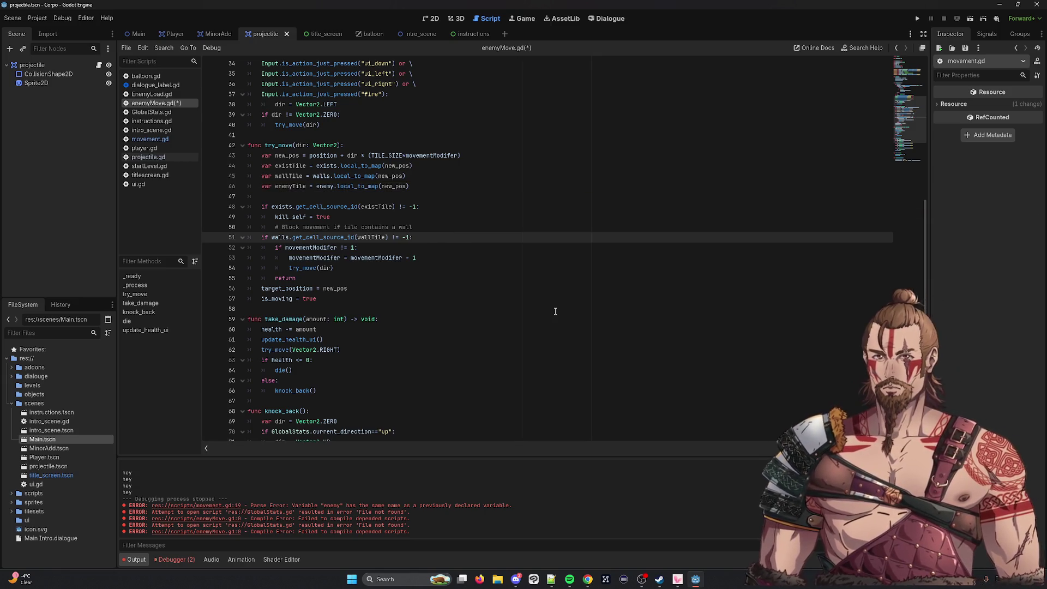
type(":")
key("Down")
key("ctrl+s")
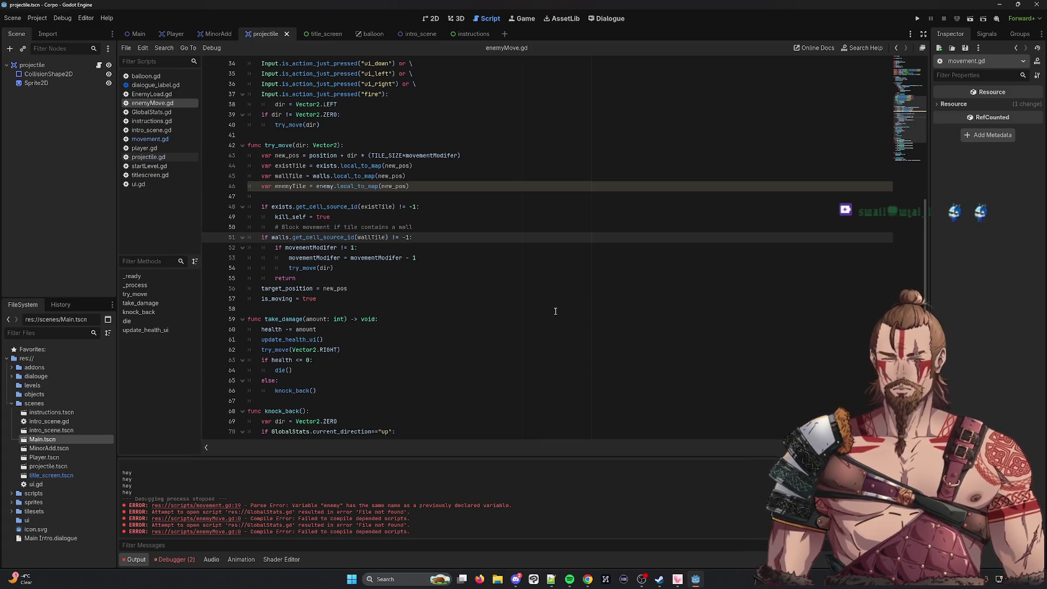
key("XF86AudioLowerVolume")
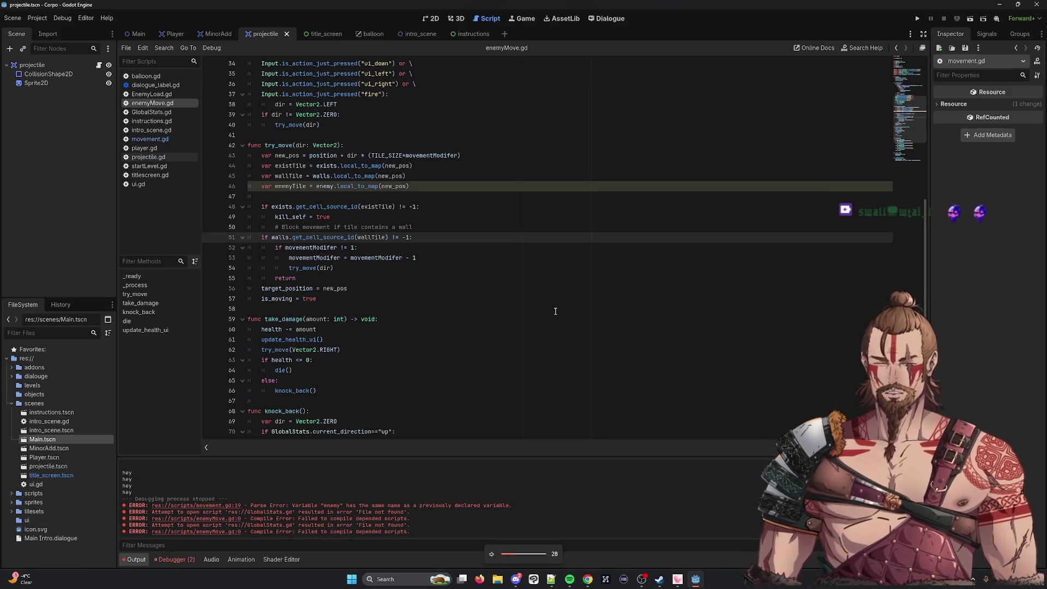
Copy walls.get_cell_source_id(wallTile) and paste it after 'or' on line 51.
type("or ")
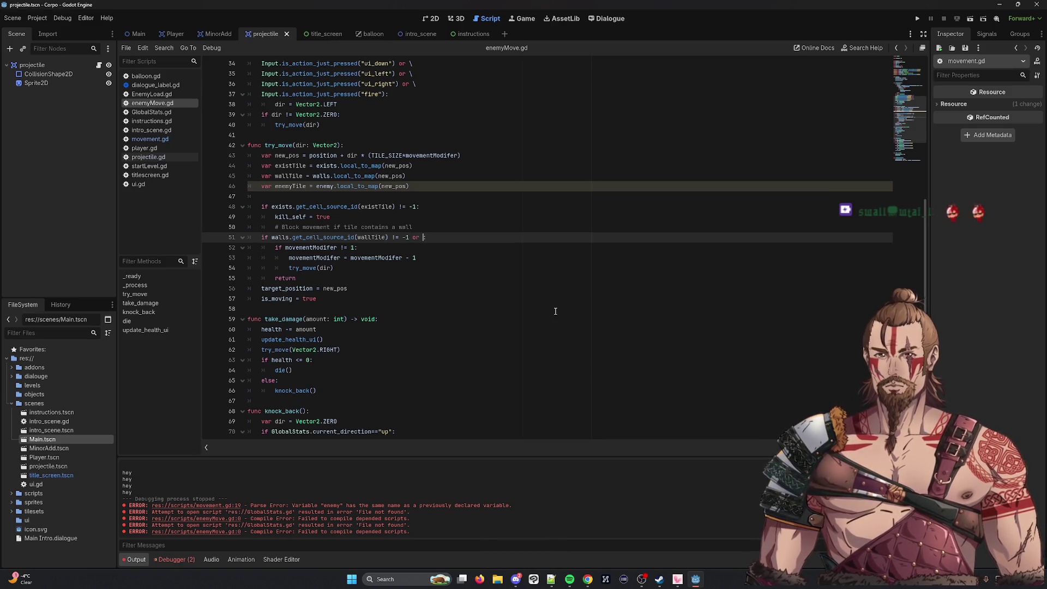
type("enemyTile")
key("ctrl+BackSpace")
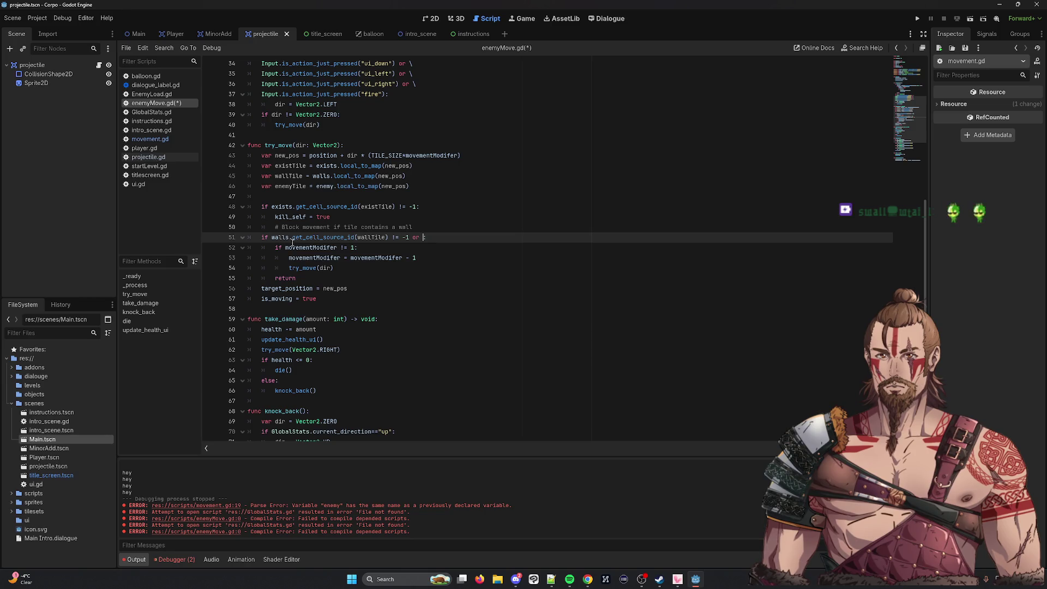
left_click_drag(272, 238, 388, 237)
key("ctrl+c")
left_click(423, 238)
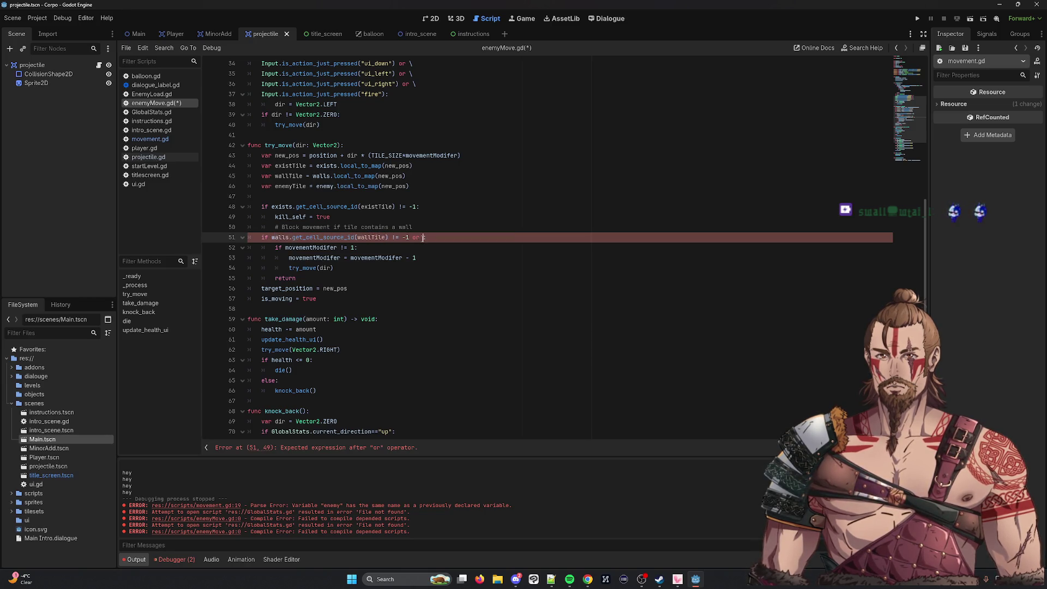
key("ctrl+v")
Change the pasted lookup to enemy.get_cell_source_id(enemyTile) and save the script.
left_click(308, 185)
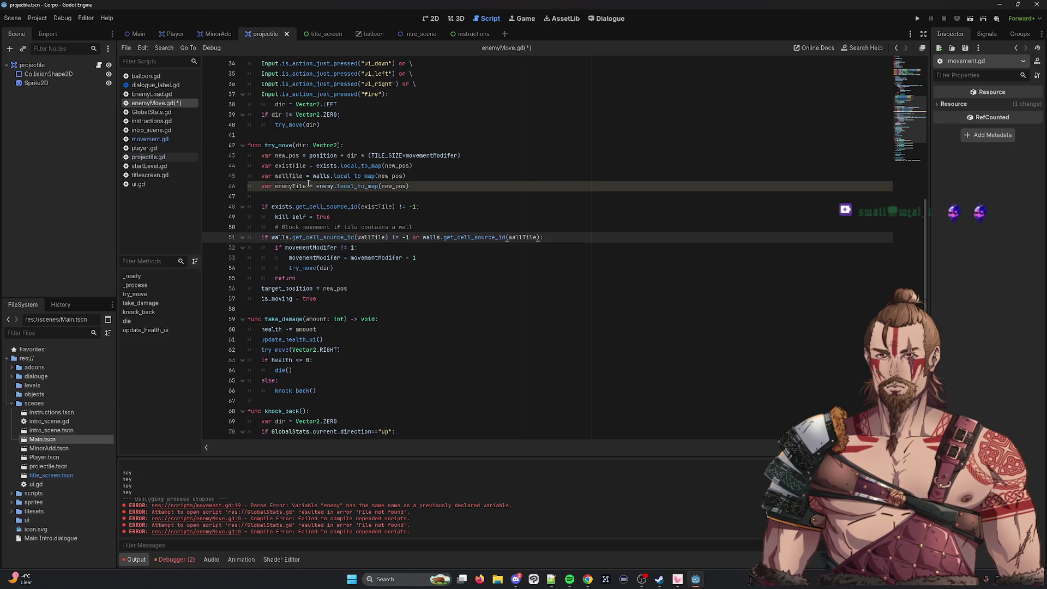
double_click(291, 186)
key("ctrl+c")
double_click(522, 237)
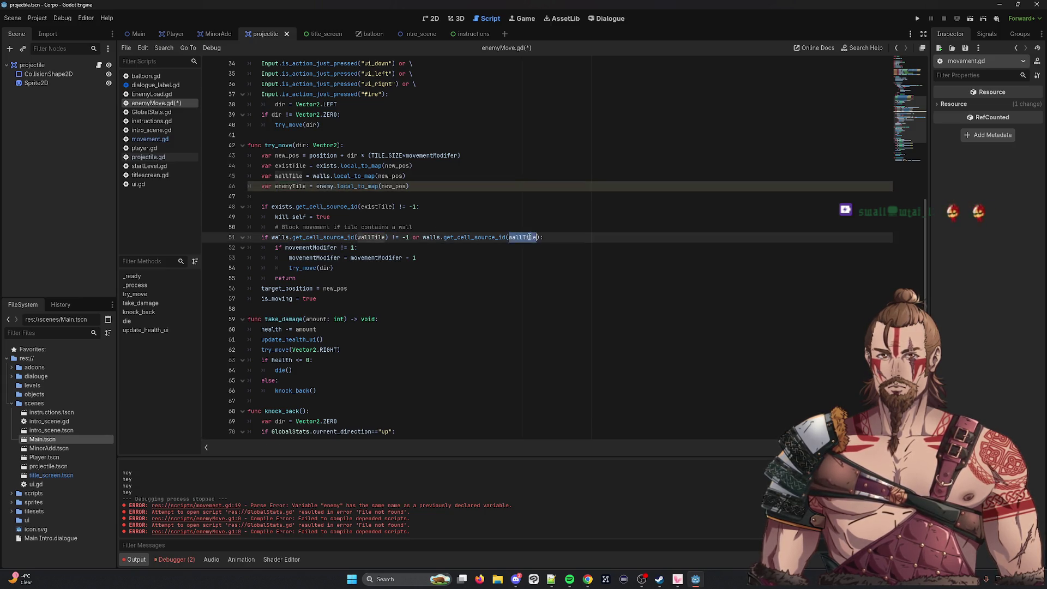
key("ctrl+v")
double_click(430, 237)
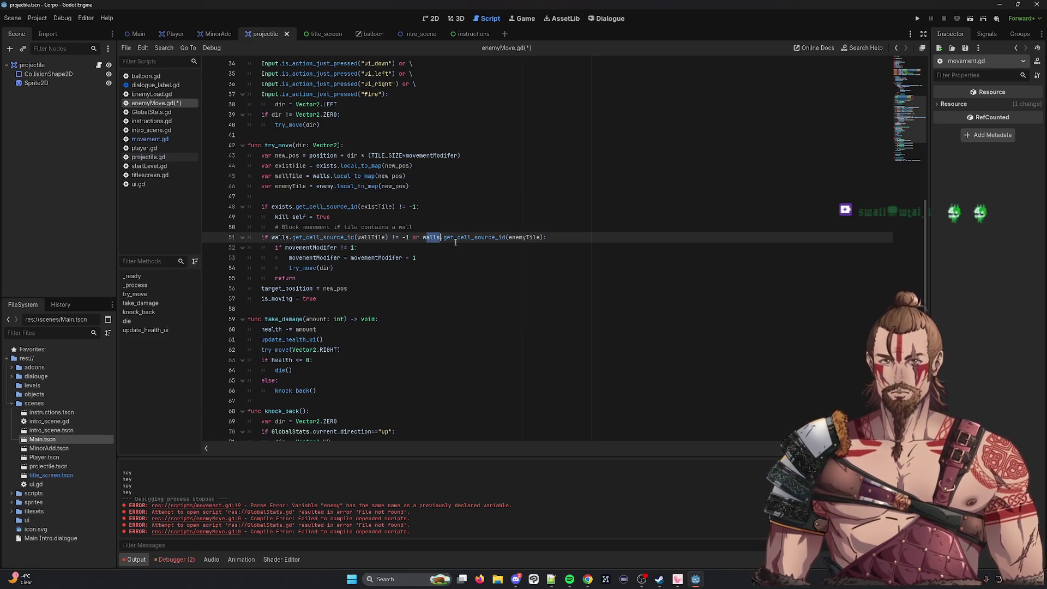
type("enem")
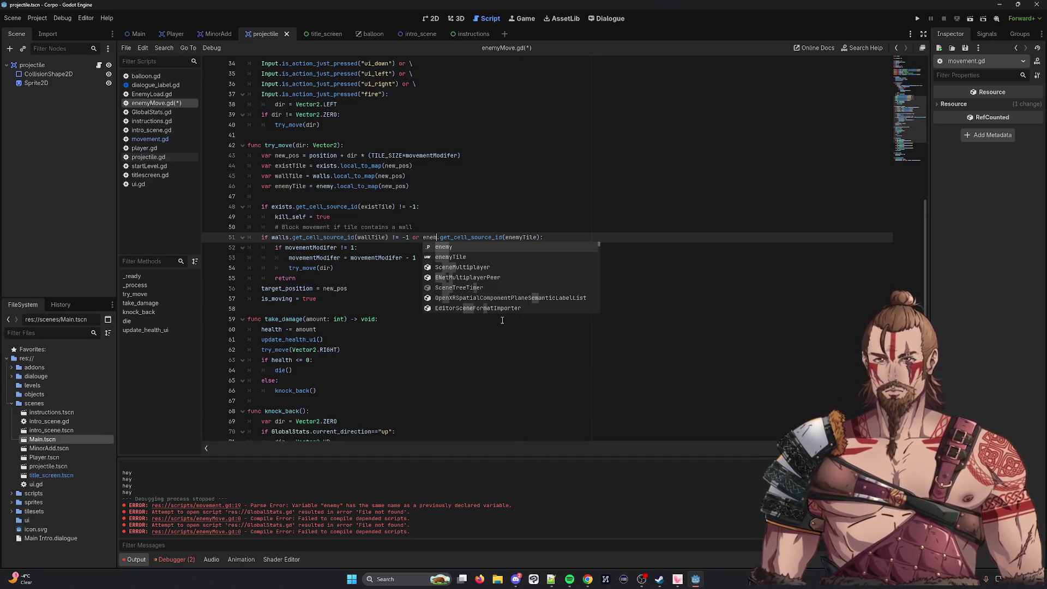
key("Return")
key("ctrl+s")
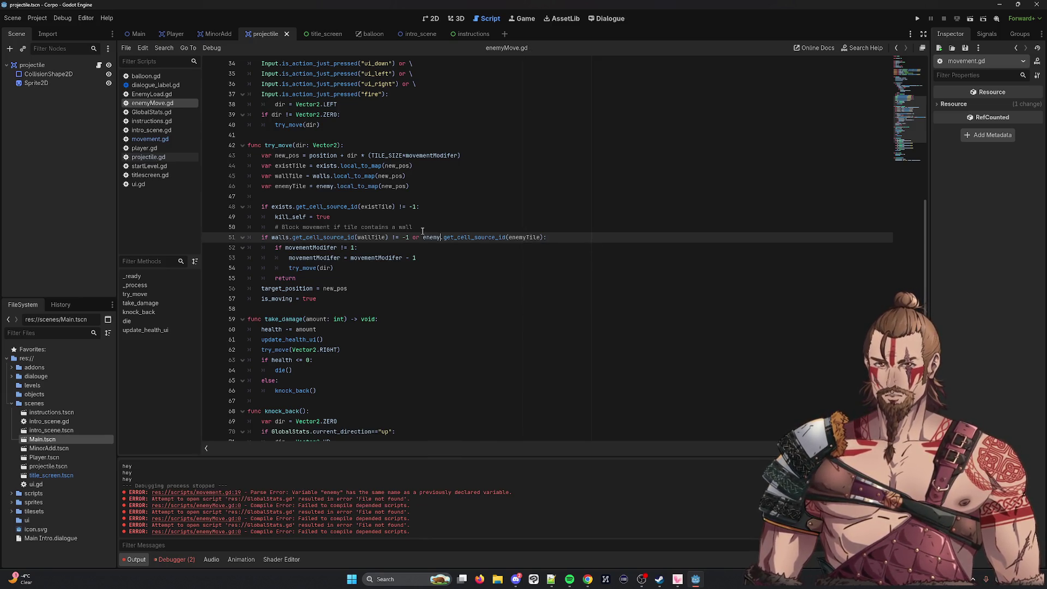
double_click(436, 238)
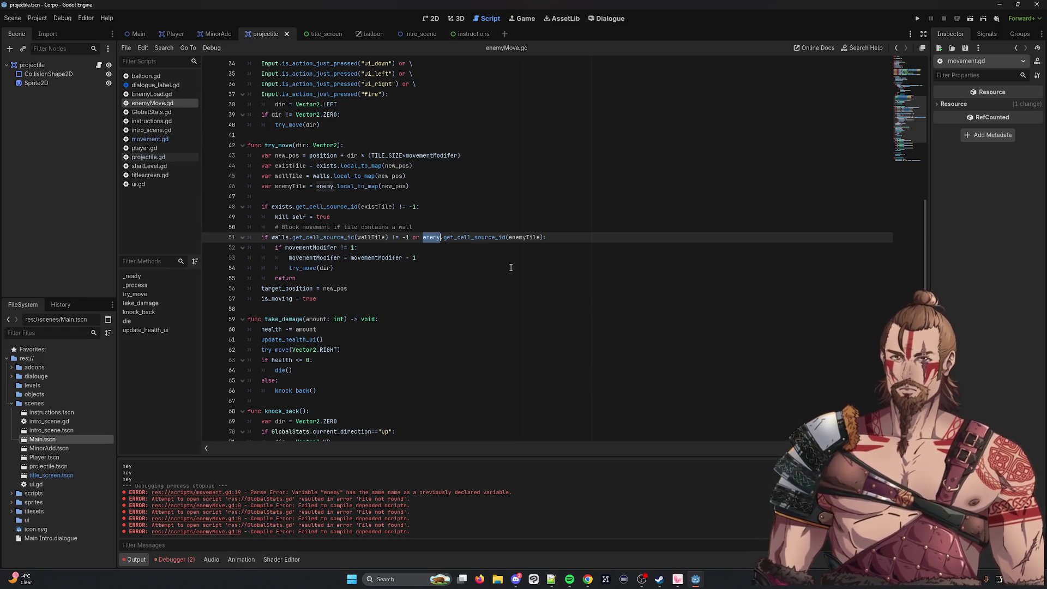
key("XF86AudioLowerVolume")
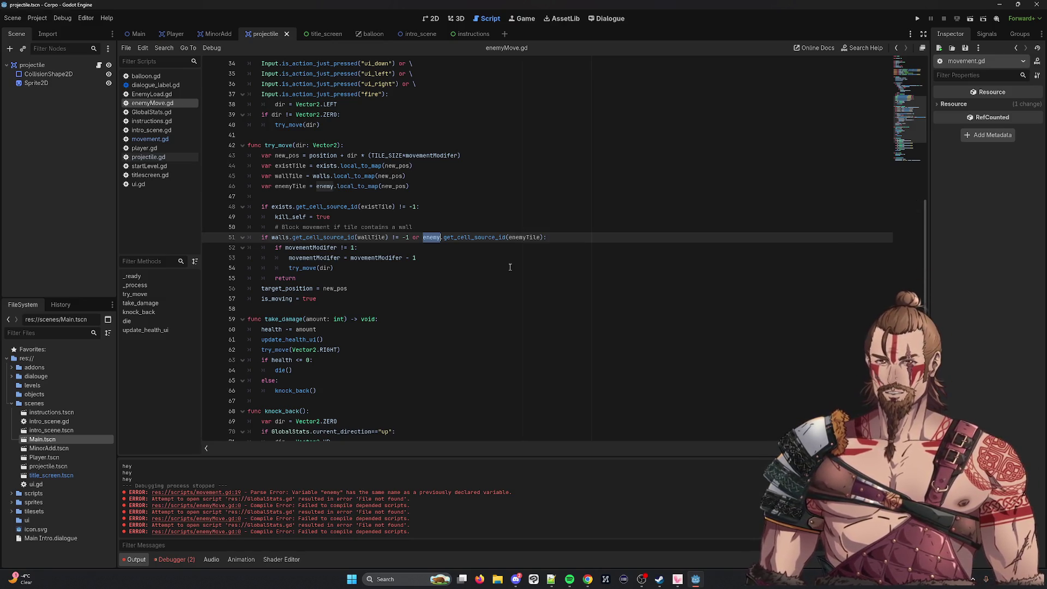
Add '!= -1' before the colon on line 51 so the enemy lookup is compared to -1.
key("XF86AudioLowerVolume")
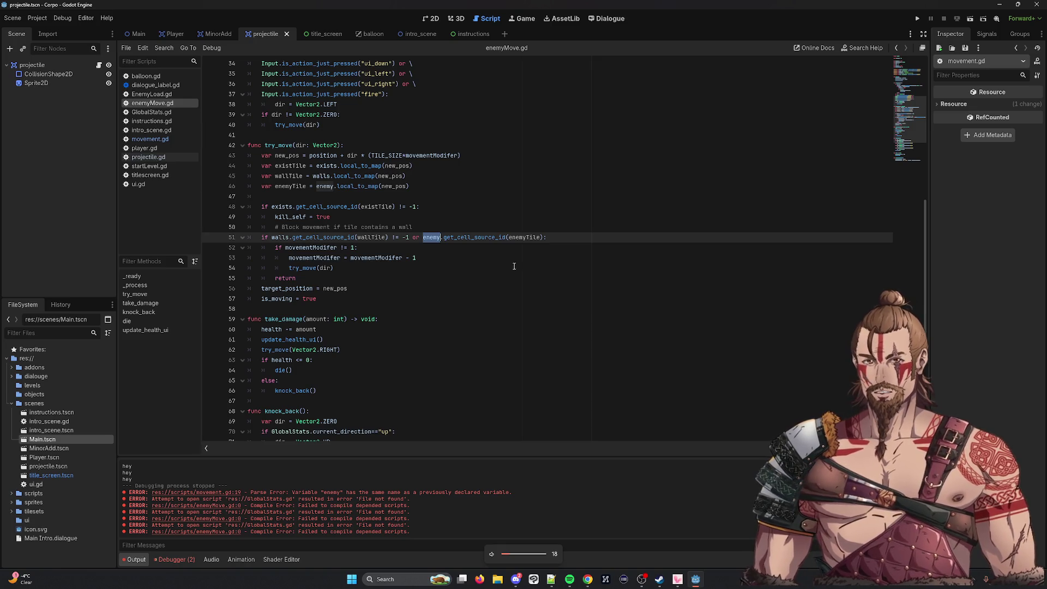
left_click(565, 240)
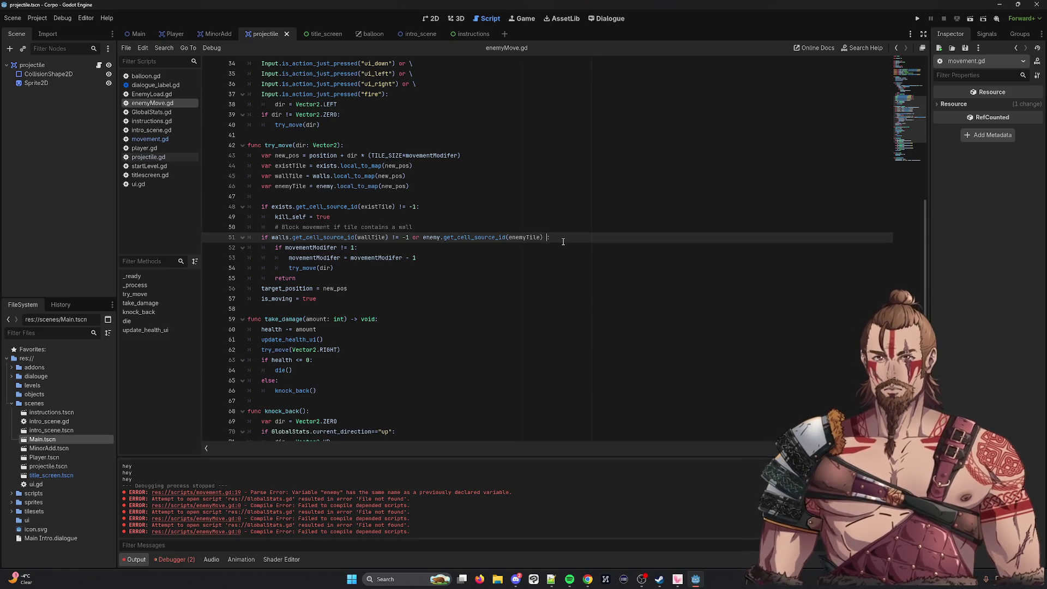
type("!= -1:")
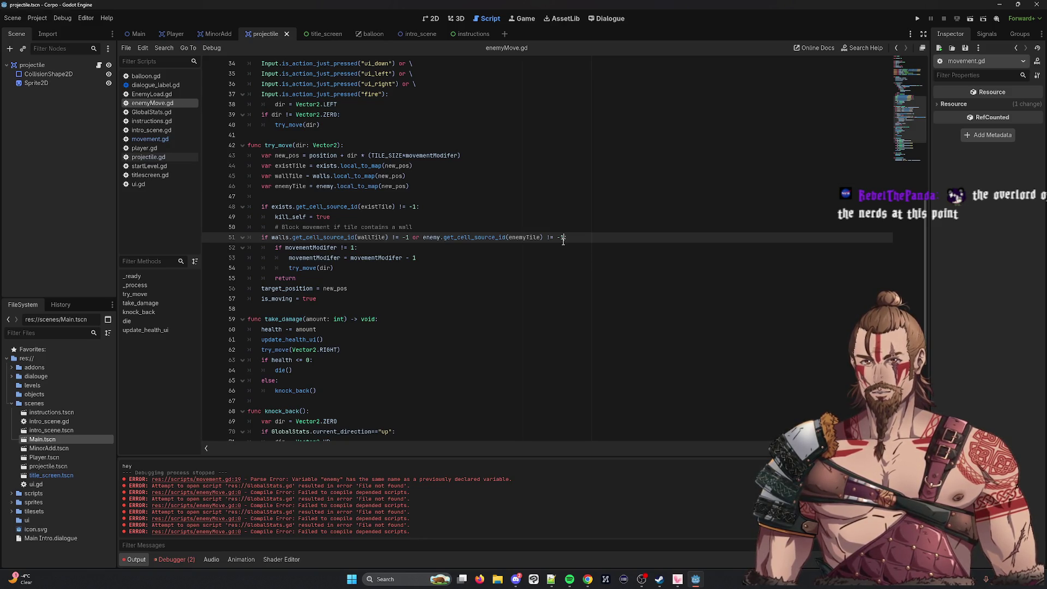
key("Down")
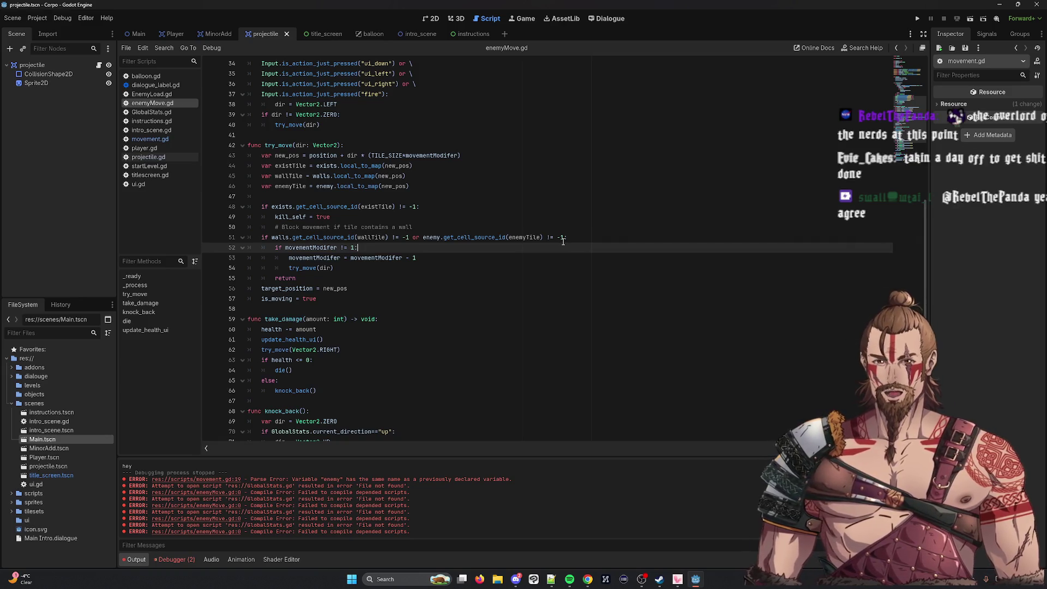
key("Down")
key("Down")
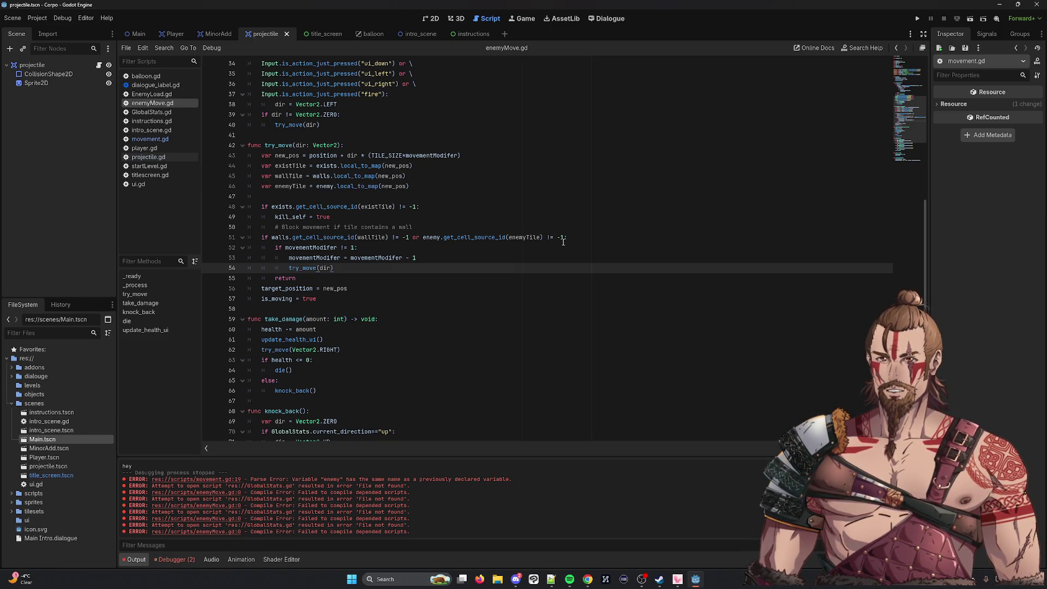
Review every use of movementModifer in enemyMove.gd.
key("Return")
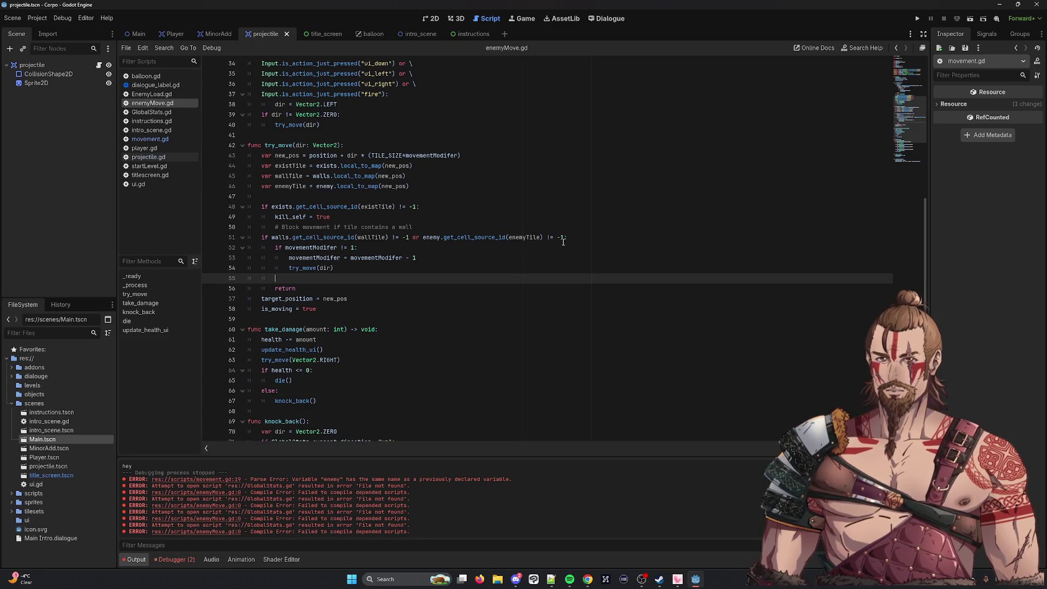
key("BackSpace")
key("BackSpace")
key("BackSpace")
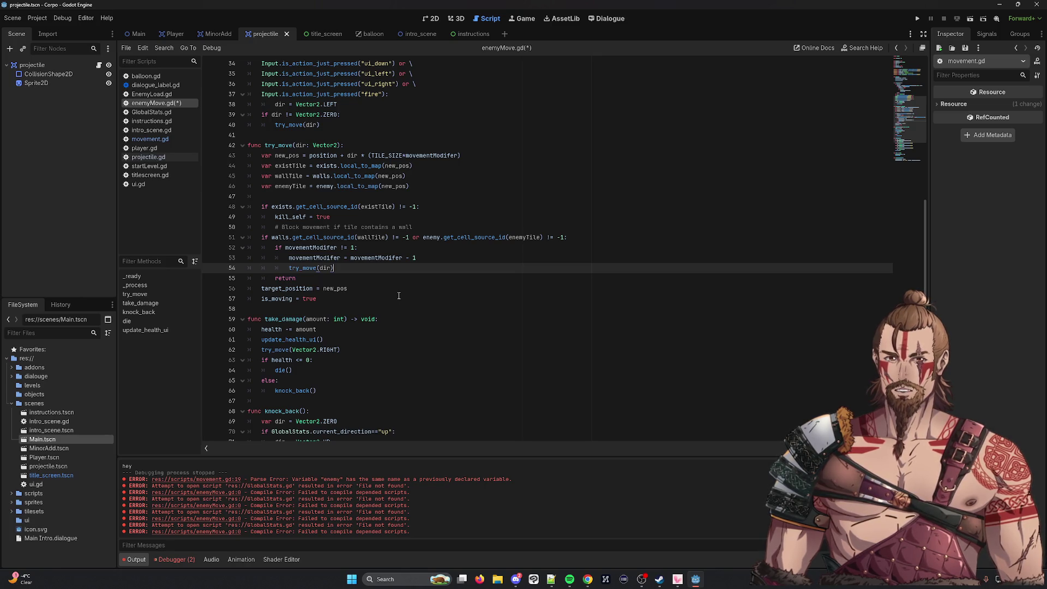
scroll(368, 280, "up", 10)
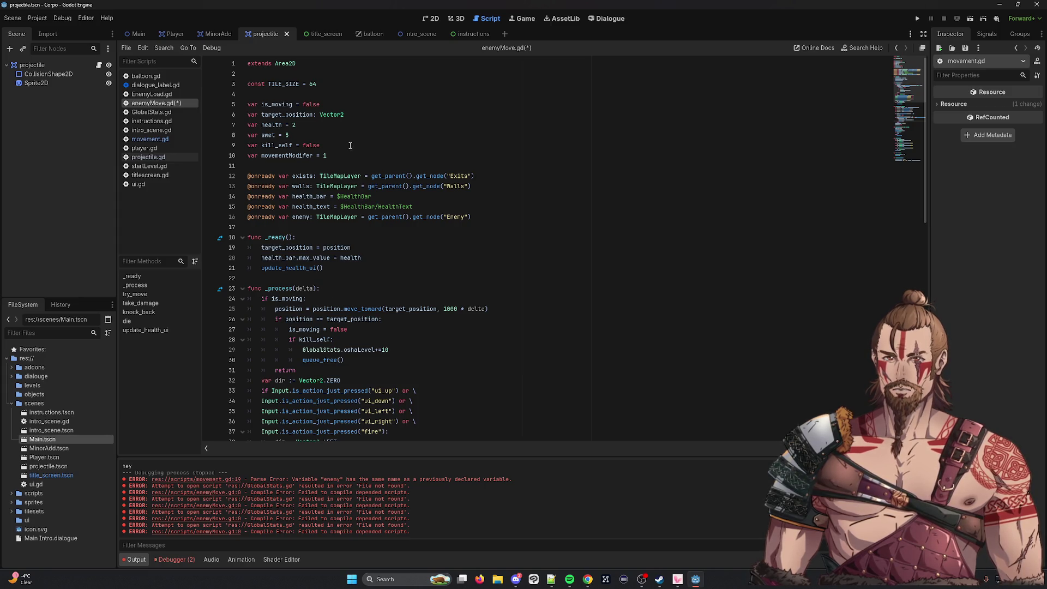
double_click(295, 155)
scroll(477, 325, "down", 10)
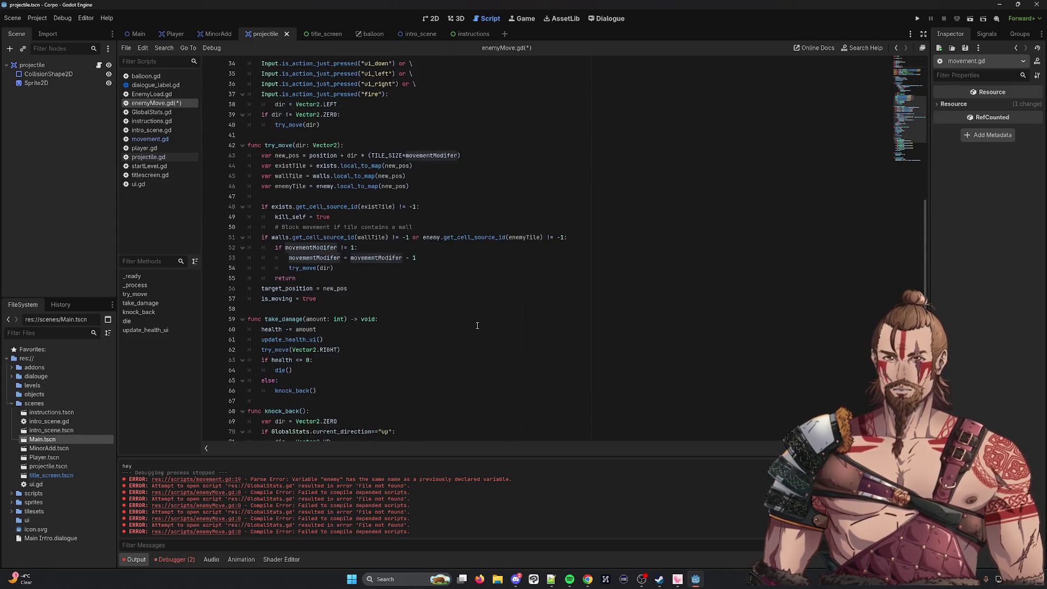
scroll(478, 326, "down", 3)
scroll(478, 325, "down", 3)
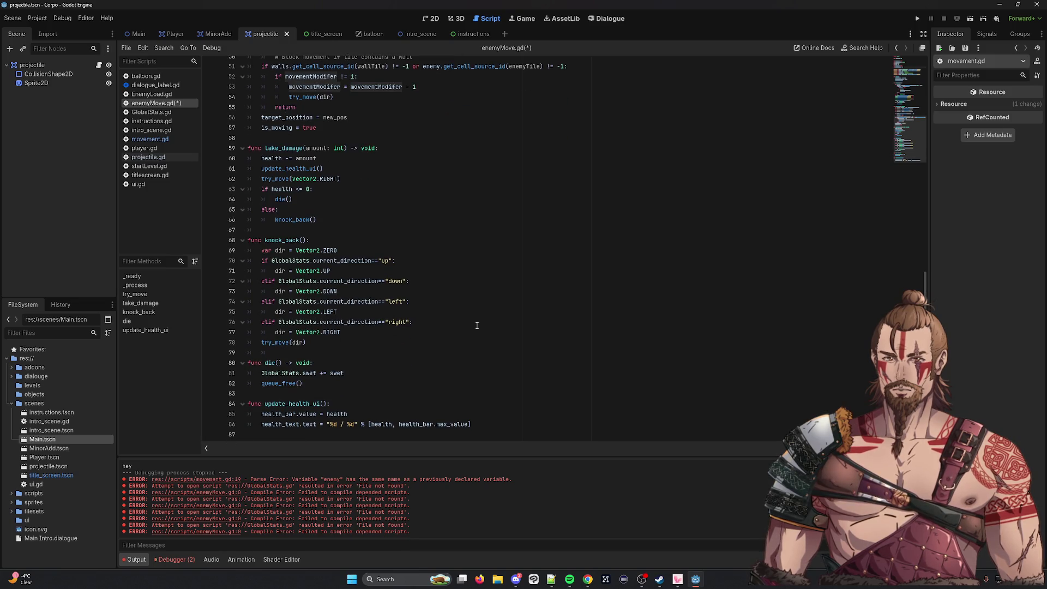
scroll(476, 327, "up", 4)
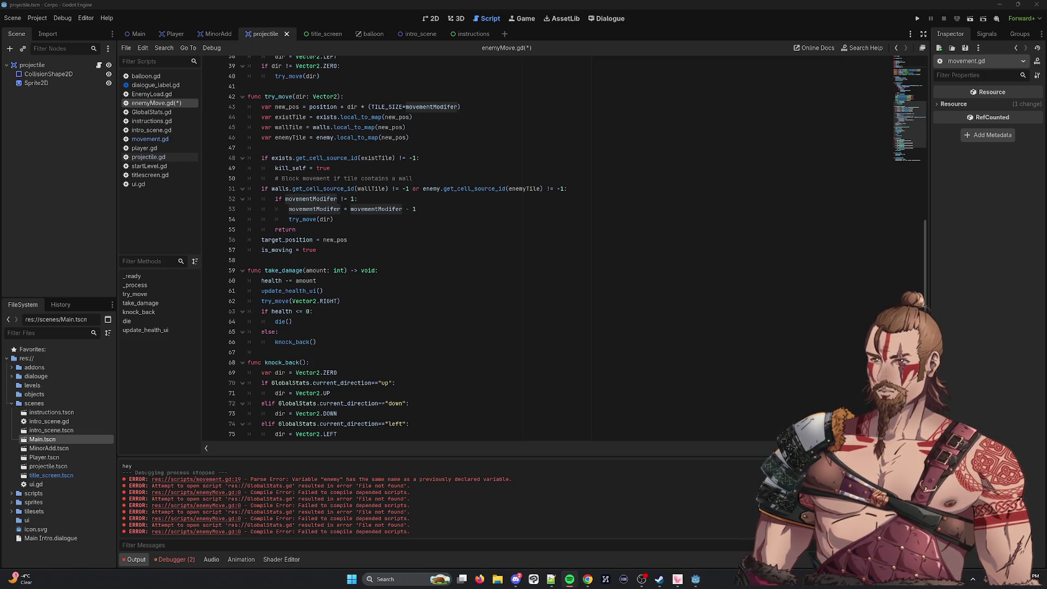
Insert an empty indented line above return in try_move's blocked branch.
left_click(403, 330)
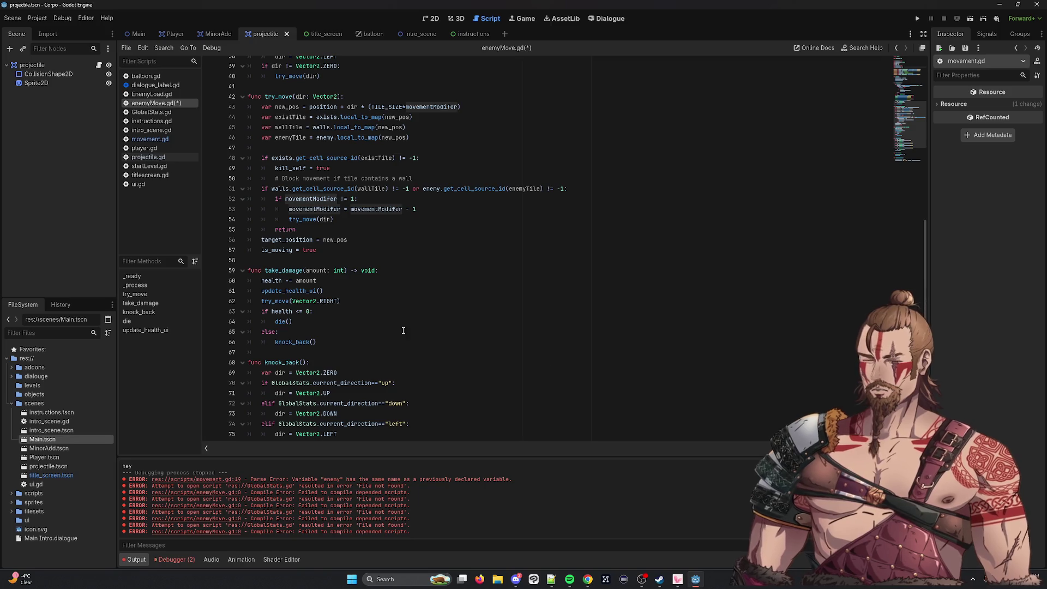
double_click(314, 209)
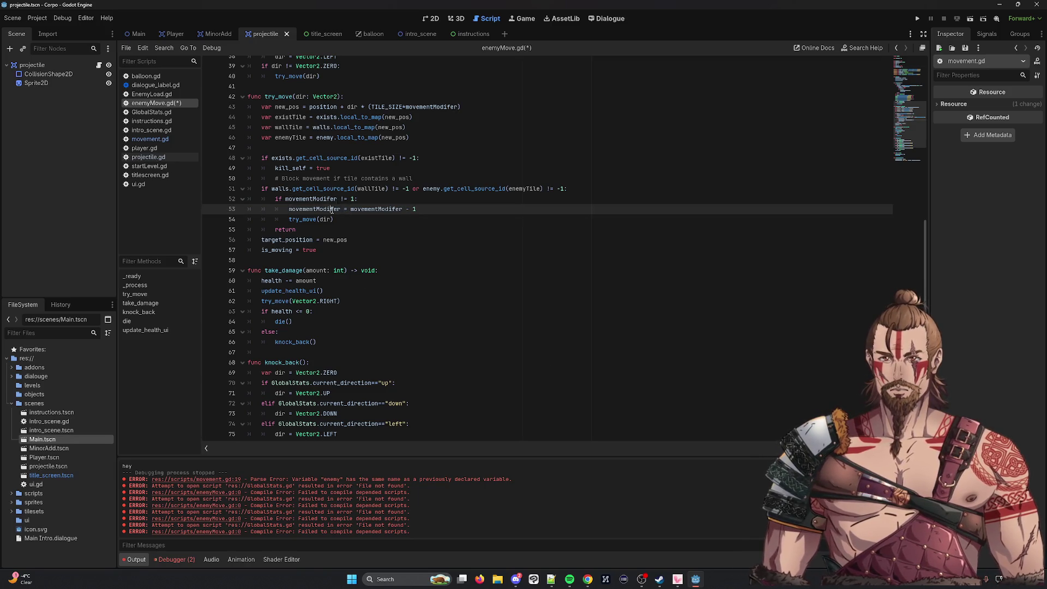
double_click(389, 210)
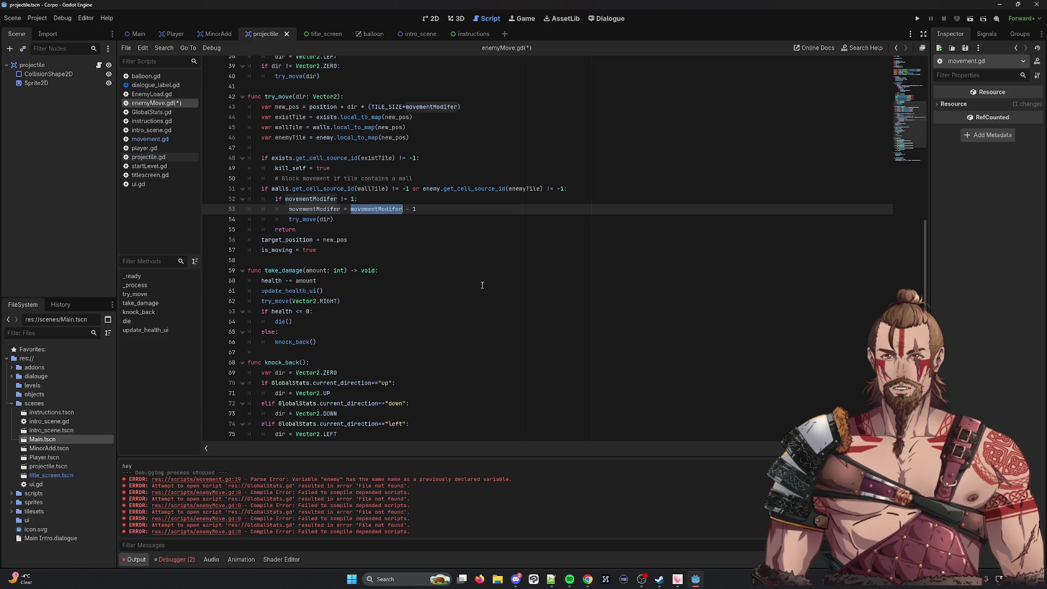
left_click(312, 231)
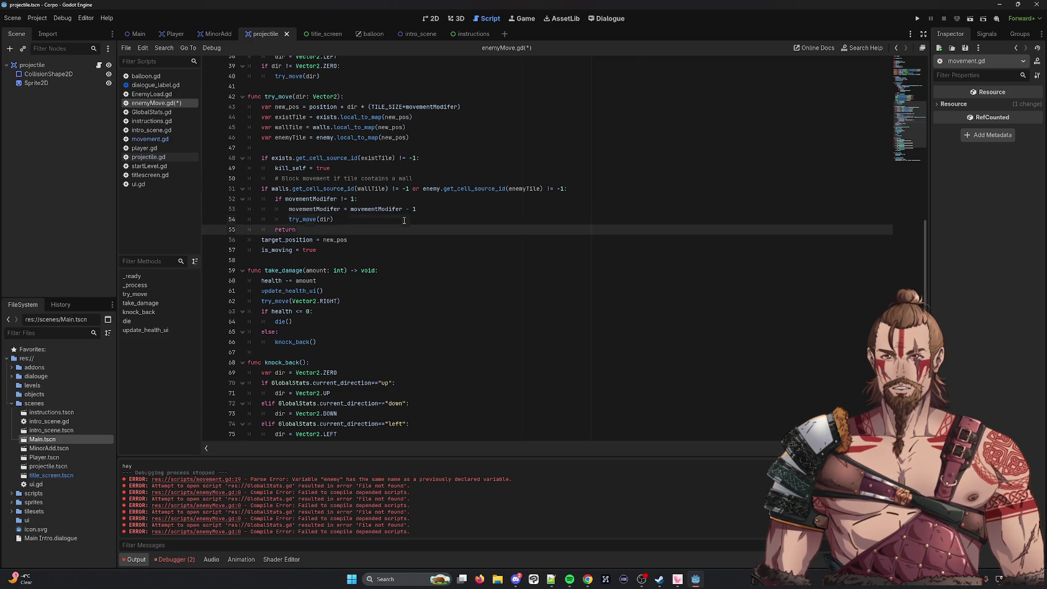
key("Return")
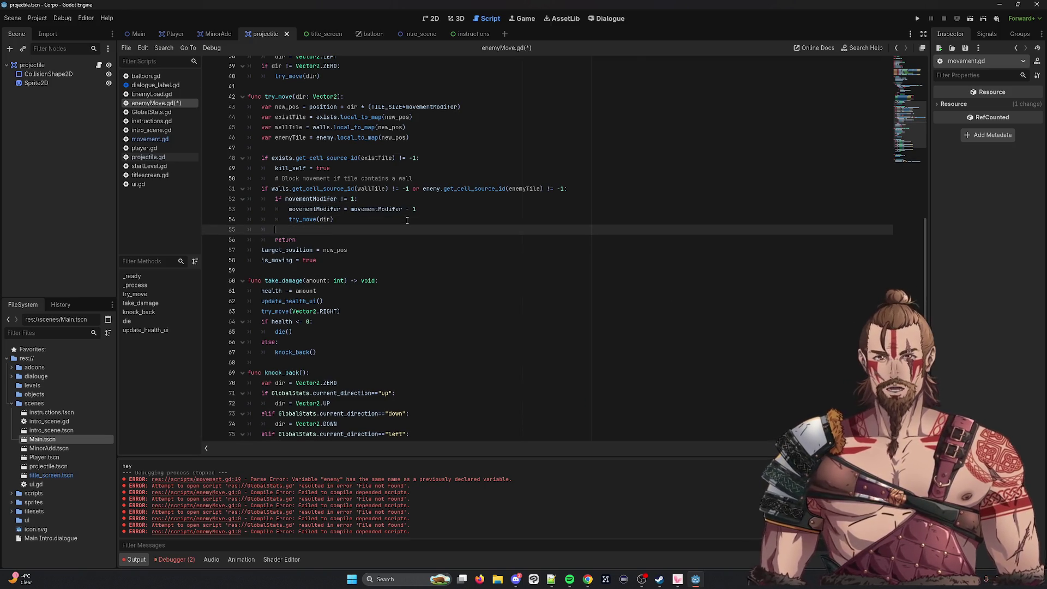
double_click(431, 189)
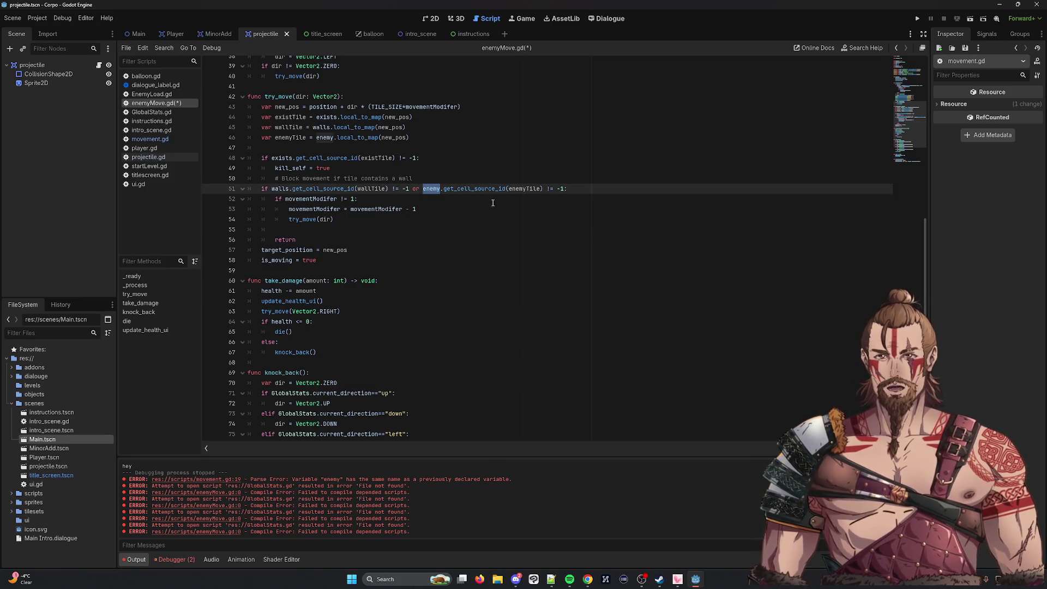
left_click(299, 230)
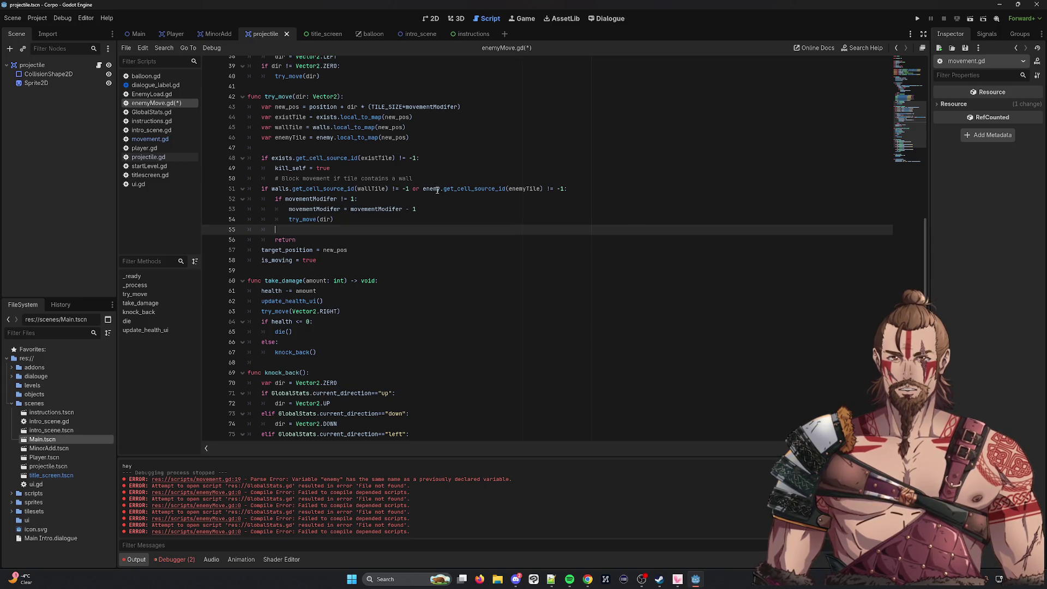
left_click_drag(429, 190, 554, 191)
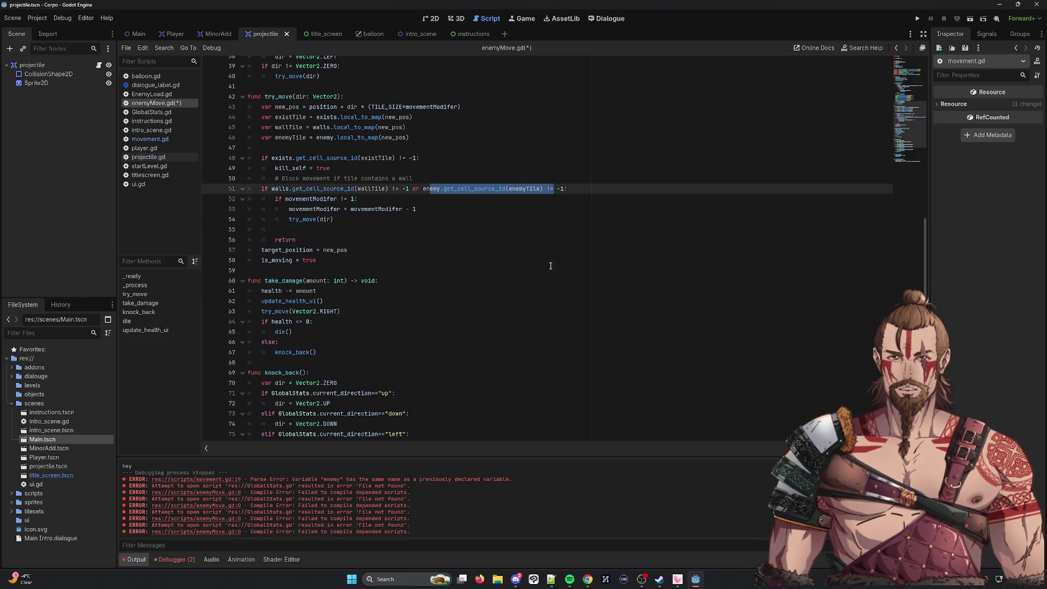
left_click(413, 231)
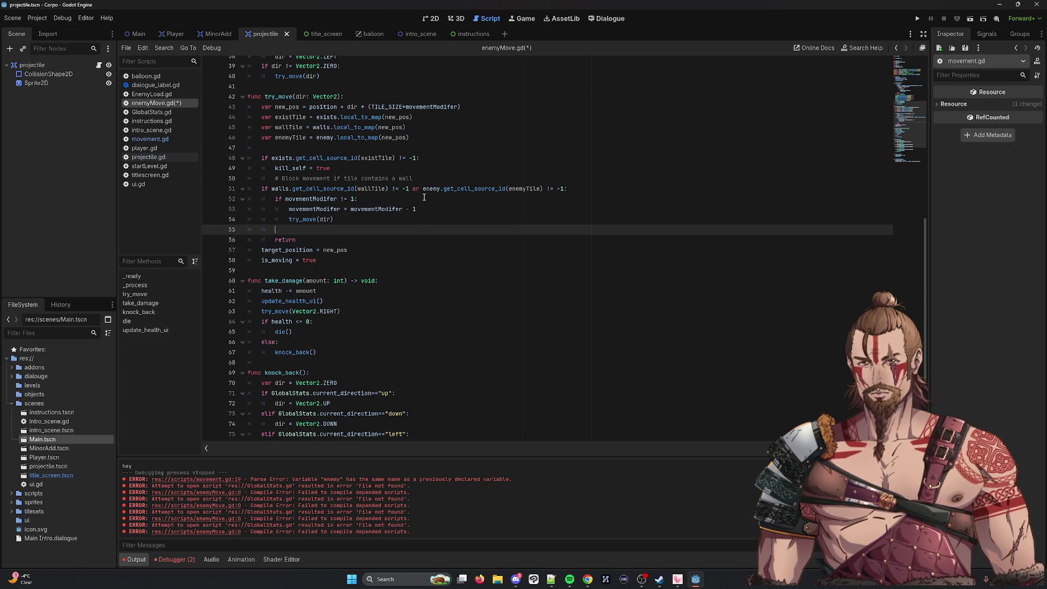
double_click(288, 168)
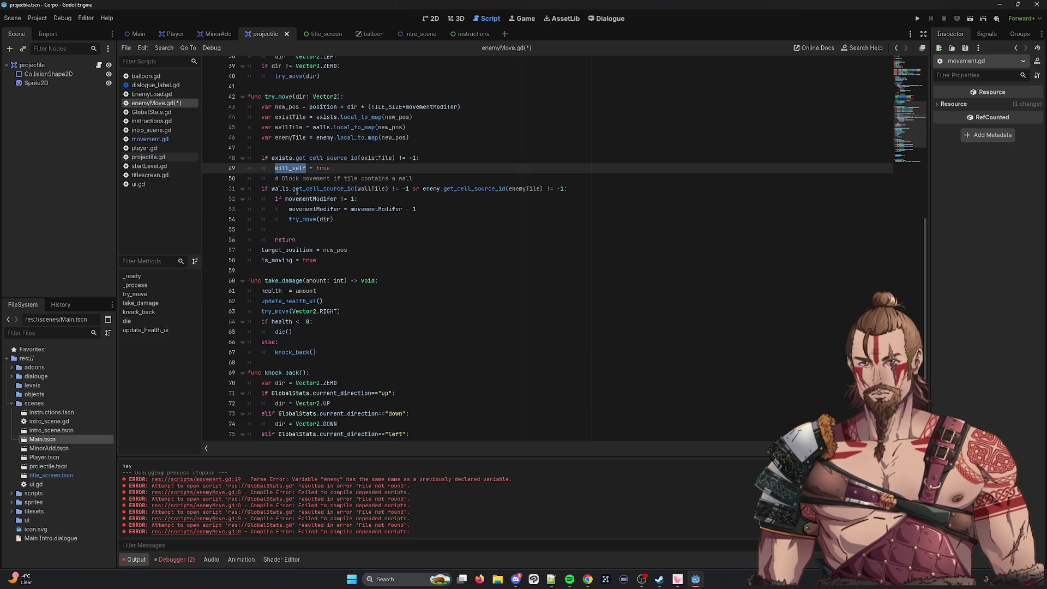
scroll(437, 232, "up", 12)
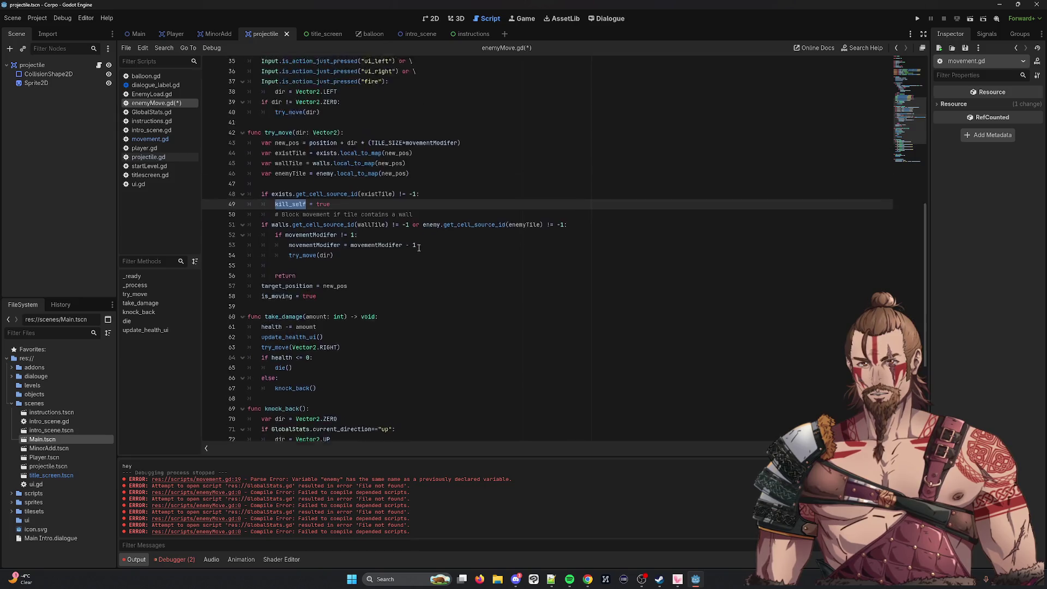
scroll(417, 273, "down", 9)
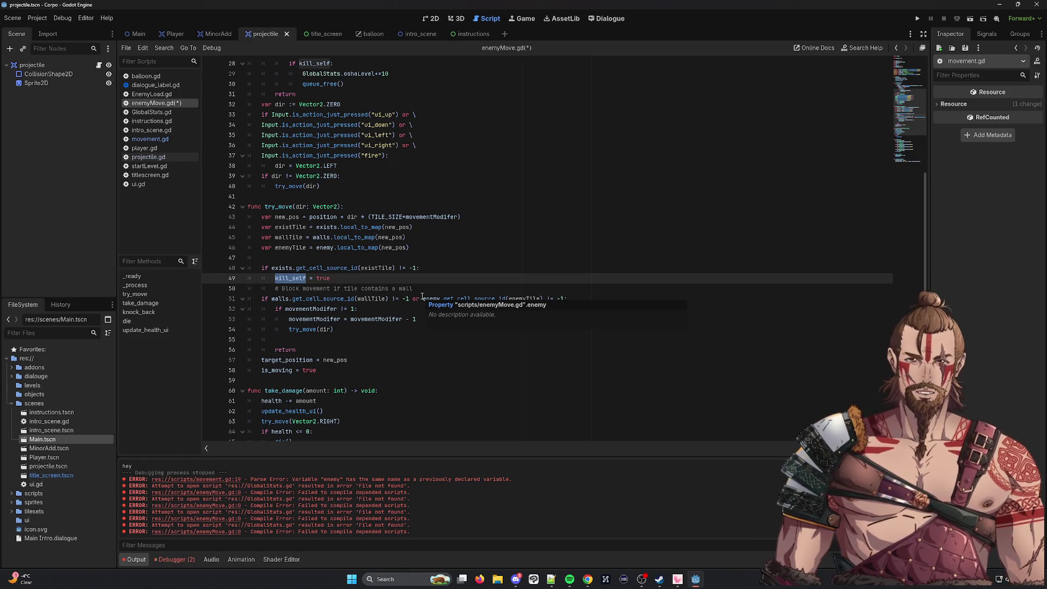
left_click(488, 271)
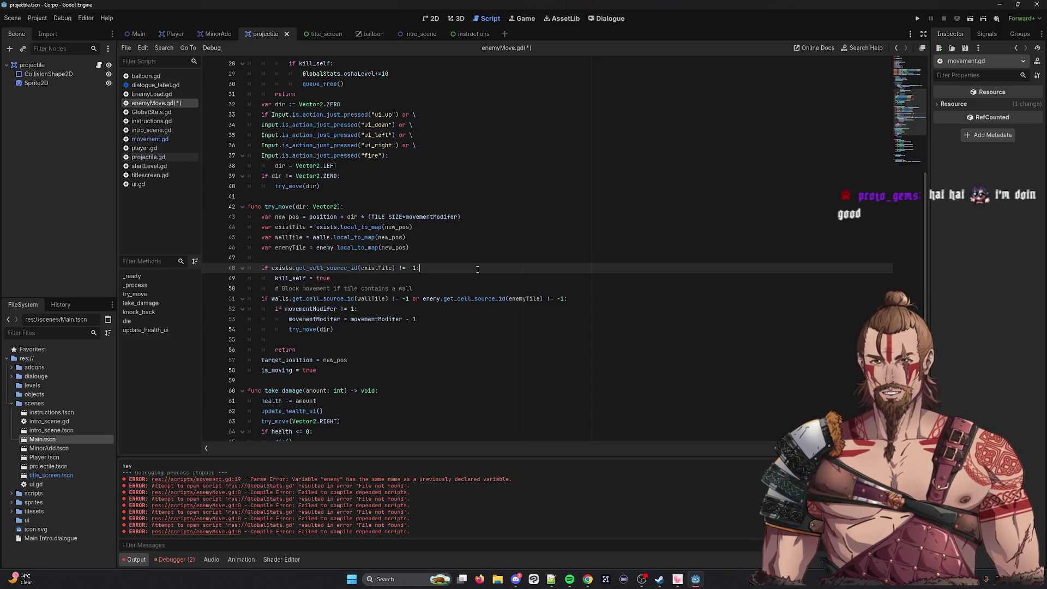
left_click(354, 316)
left_click(357, 333)
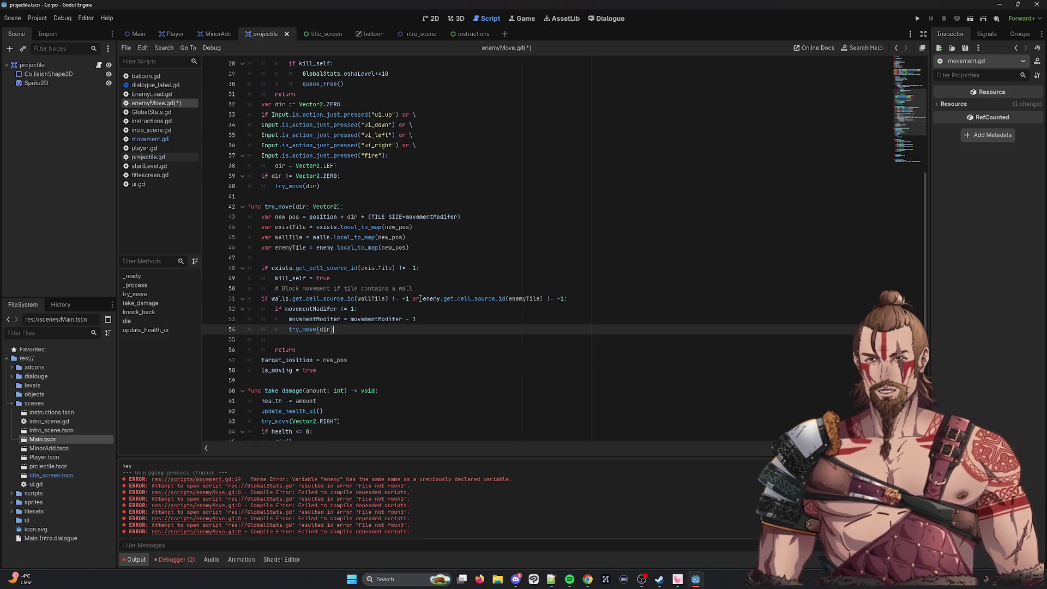
mouse_move(421, 299)
left_mouse_down()
mouse_move(574, 302)
mouse_move(565, 303)
left_mouse_up()
key("ctrl+c")
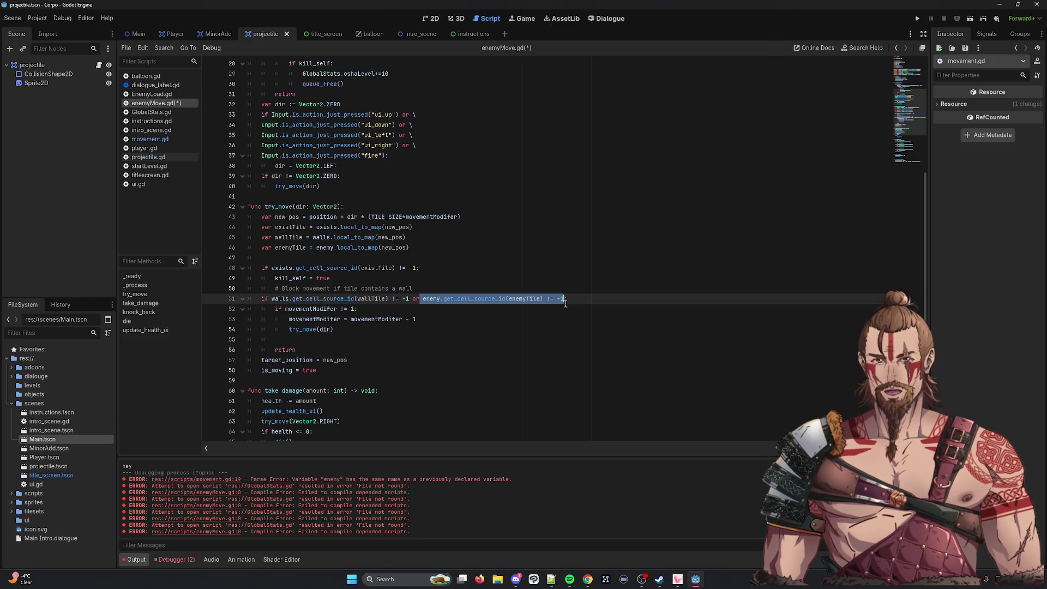
Add an 'if(' enemy-tile condition ending in ':' below try_move(dir), with an indented body.
left_click(471, 332)
key("Return")
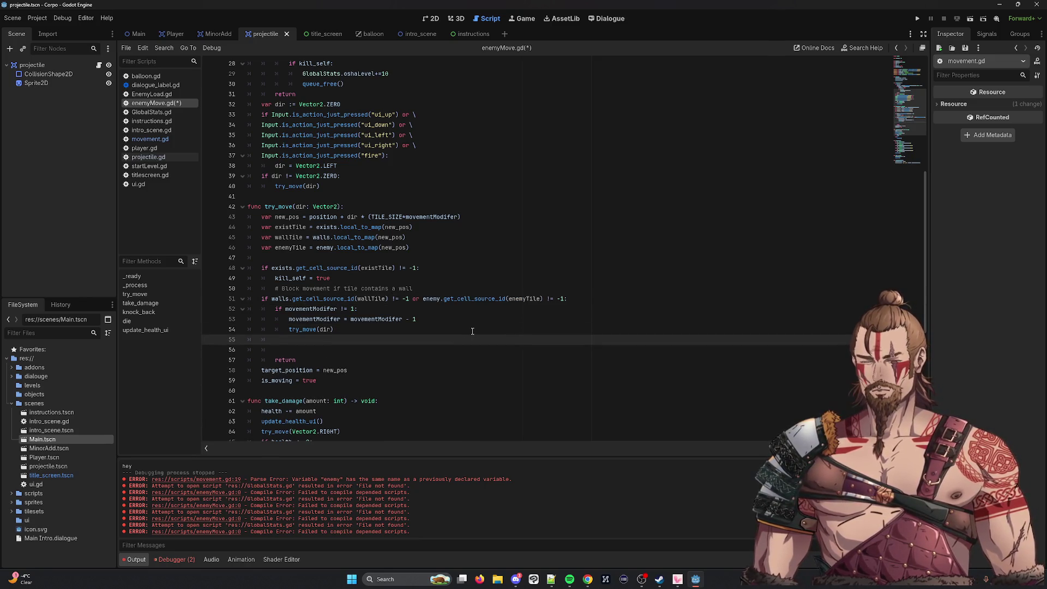
type("if(")
key("ctrl+v")
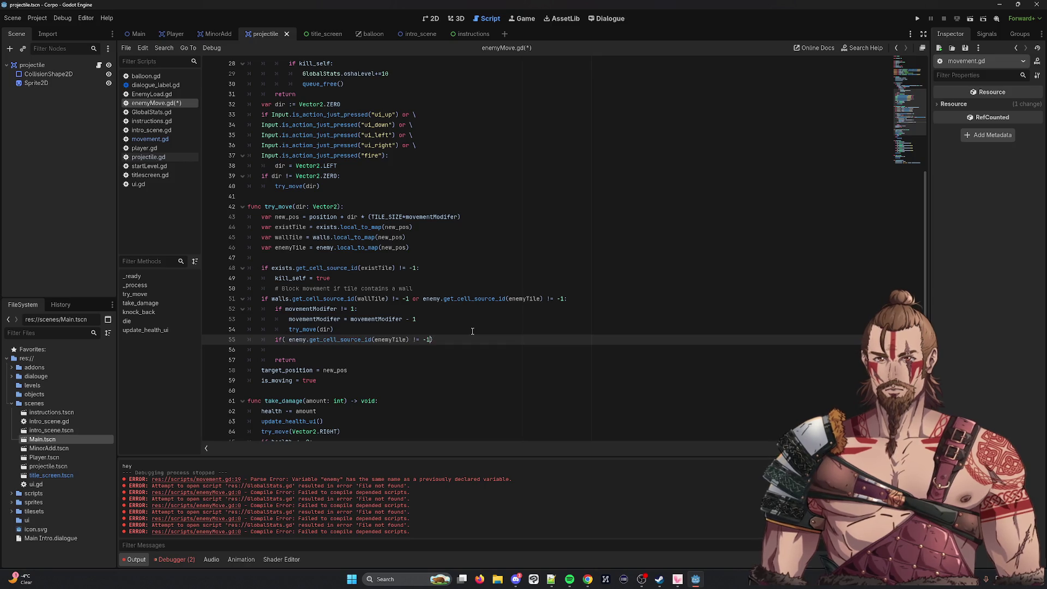
key("ctrl+z")
key("ctrl+v")
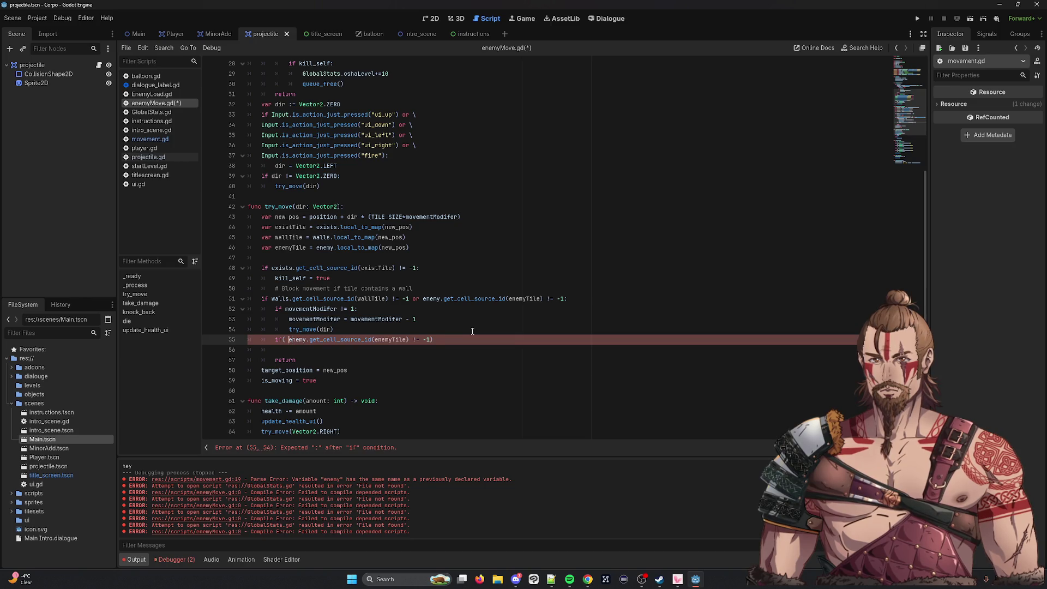
key("BackSpace")
key("Down")
key("Up")
key("End")
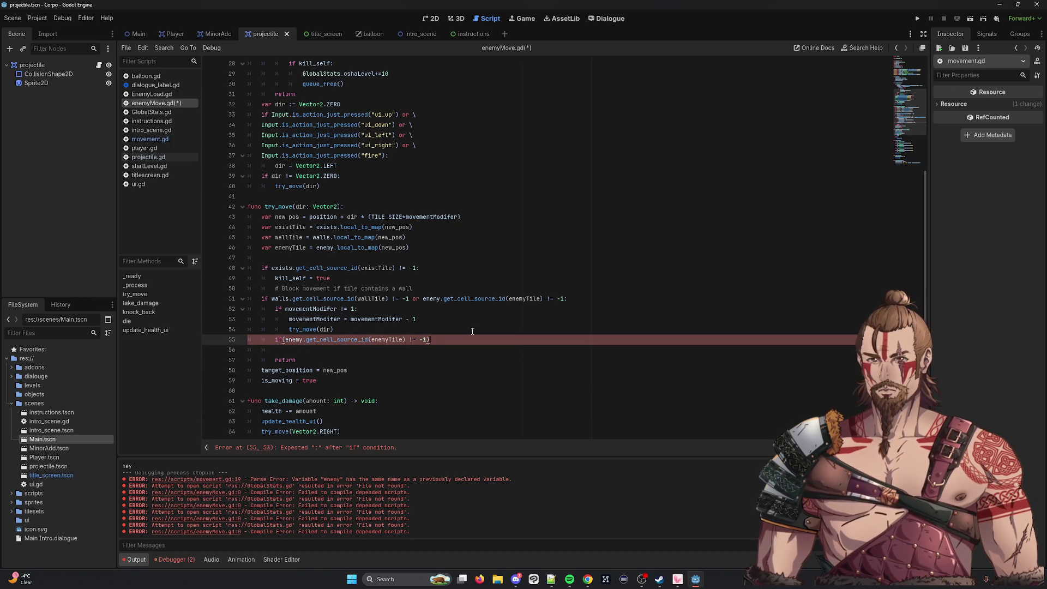
type(":")
key("Return")
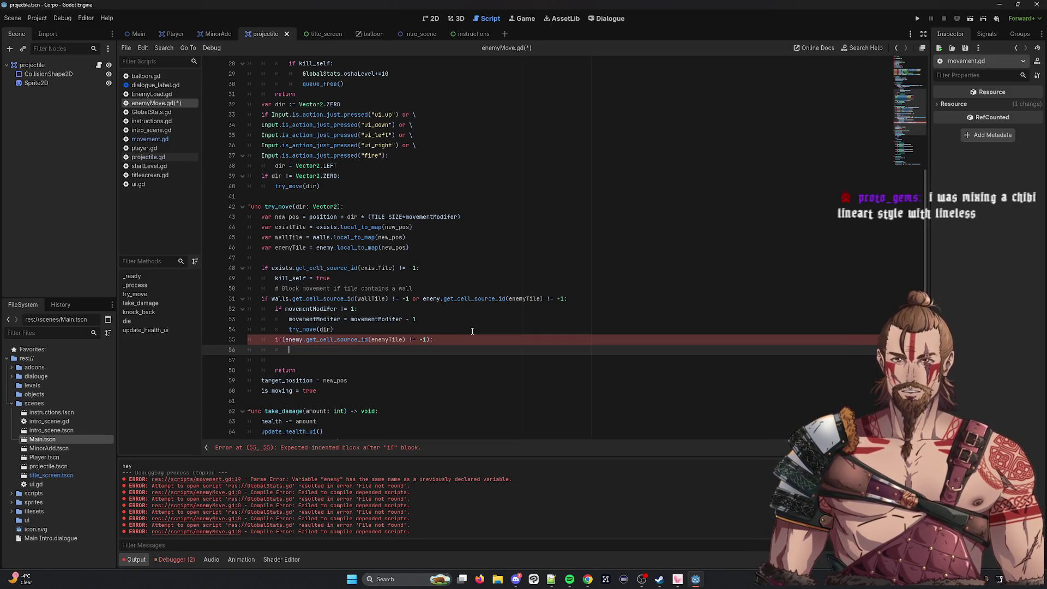
Delete that enemy-tile if statement and the empty line beneath it.
scroll(402, 299, "down", 2)
double_click(294, 349)
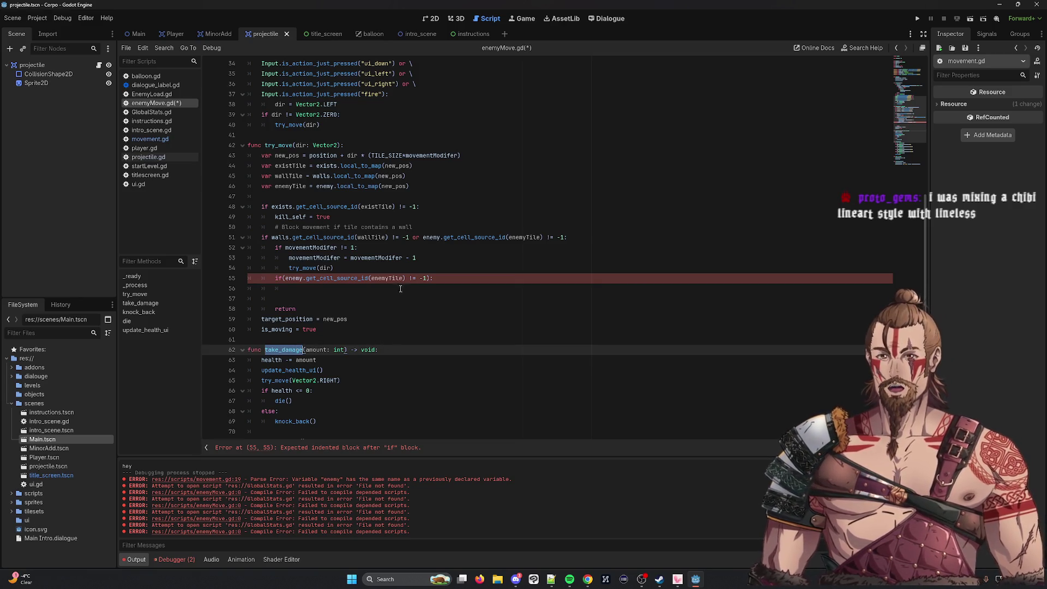
left_click(297, 279)
mouse_move(443, 284)
left_mouse_down()
mouse_move(276, 279)
mouse_move(288, 280)
left_mouse_up()
key("shift+Left")
key("shift+Left")
key("shift+Left")
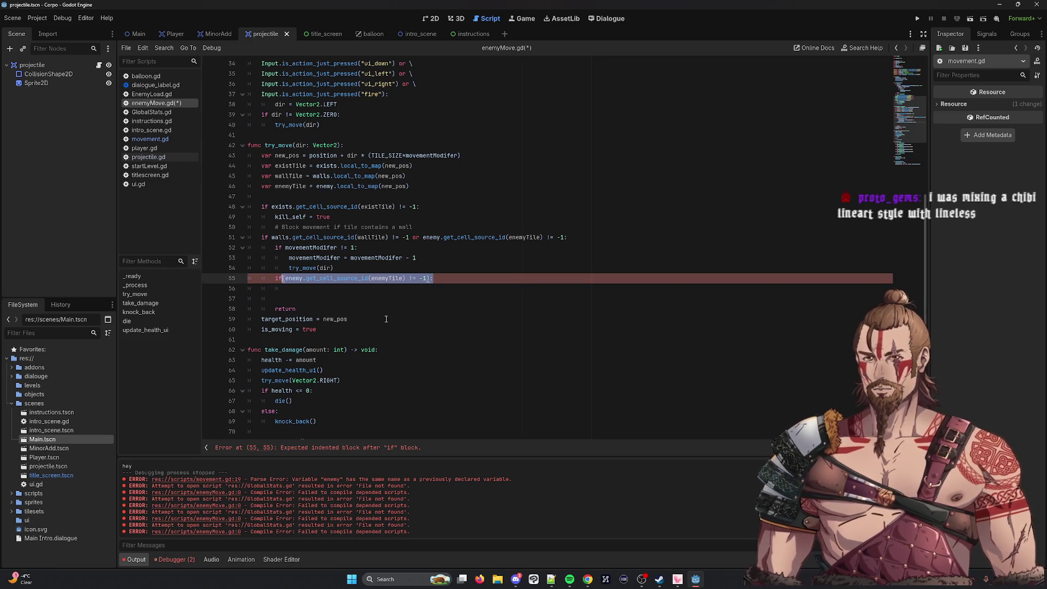
key("BackSpace")
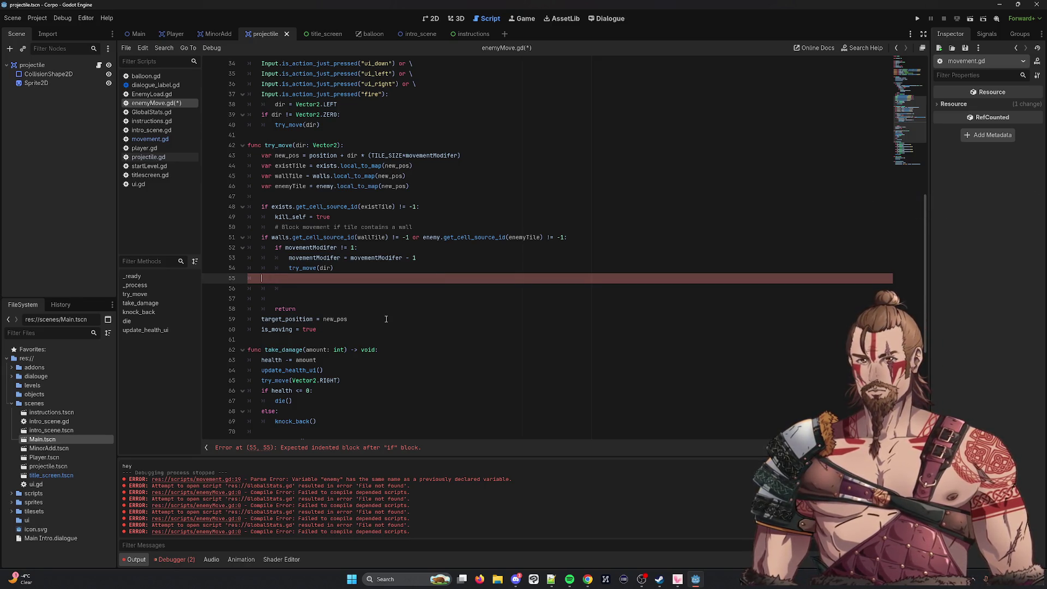
key("Delete")
key("Delete")
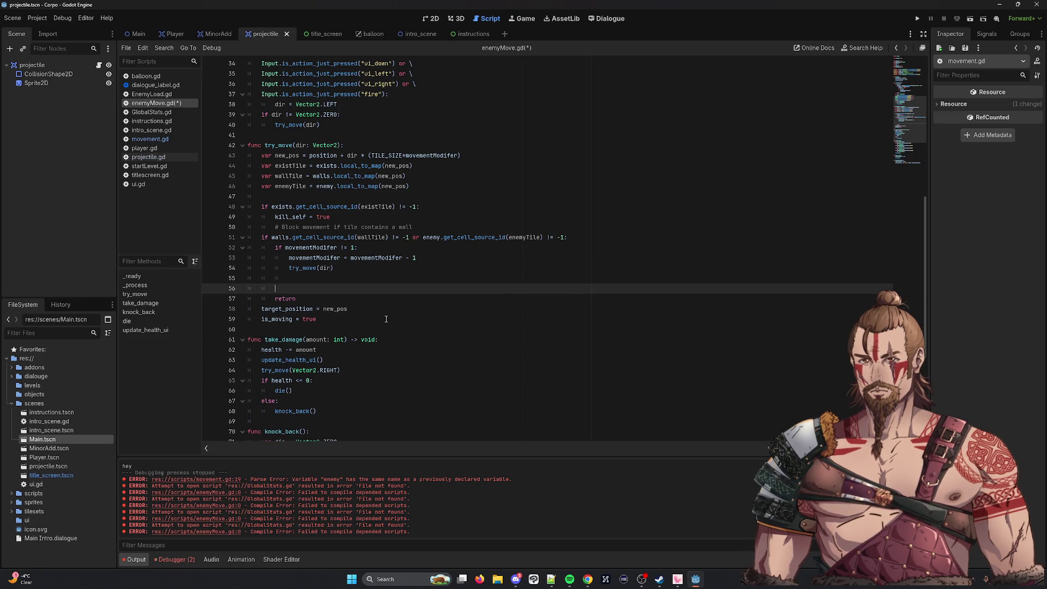
key("BackSpace")
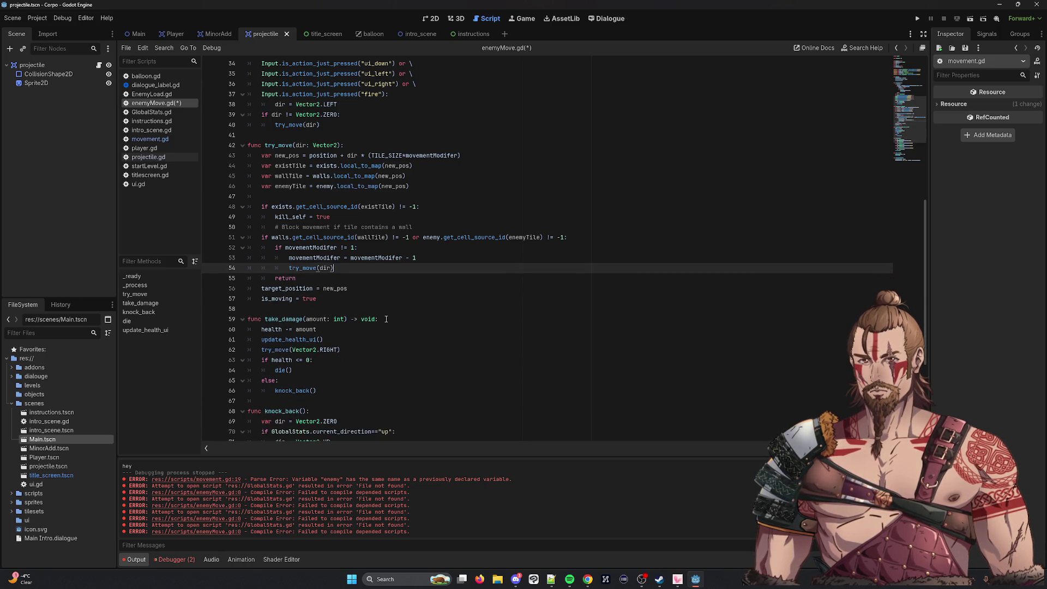
Strip the 'or enemy...' check from line 51 and put it on a new if line above.
left_click(420, 237)
key("BackSpace")
key("BackSpace")
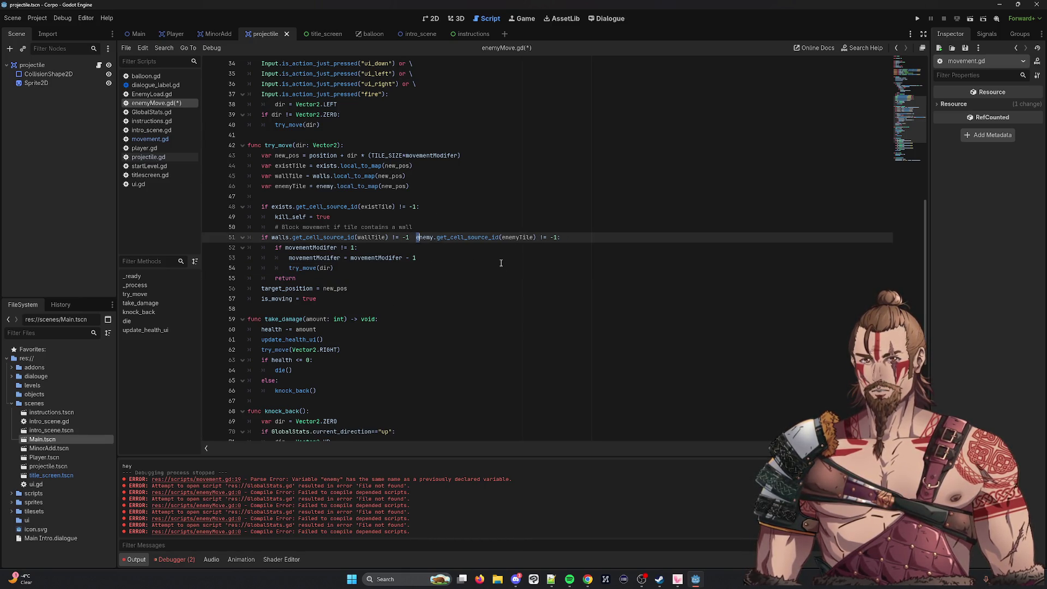
key("shift+Right")
key("shift+Right")
key("shift+Right")
key("shift+Right")
key("shift+Right")
key("shift+Right")
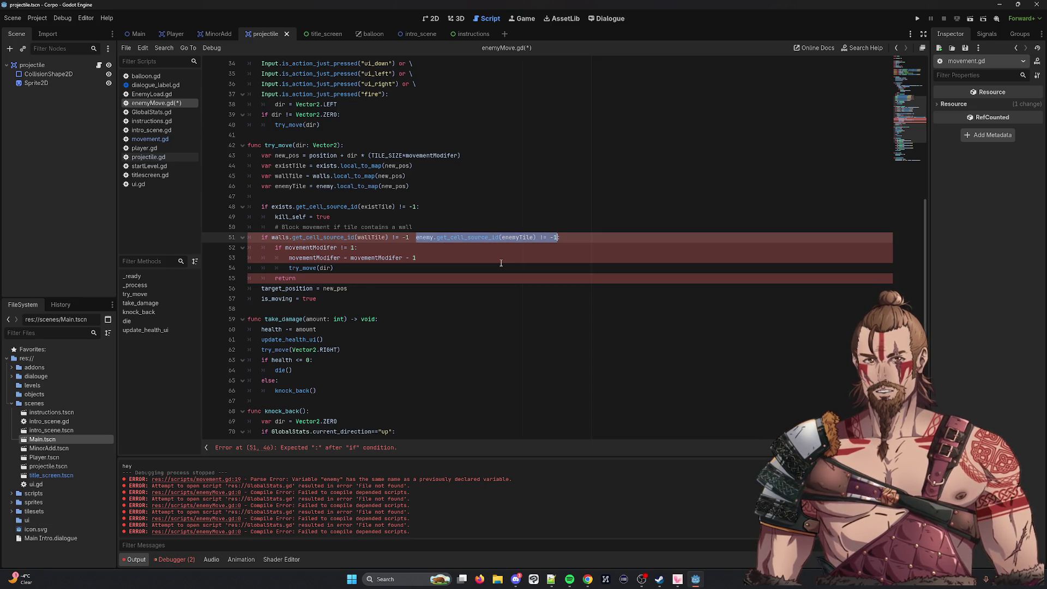
key("BackSpace")
key("BackSpace")
key("BackSpace")
type(":")
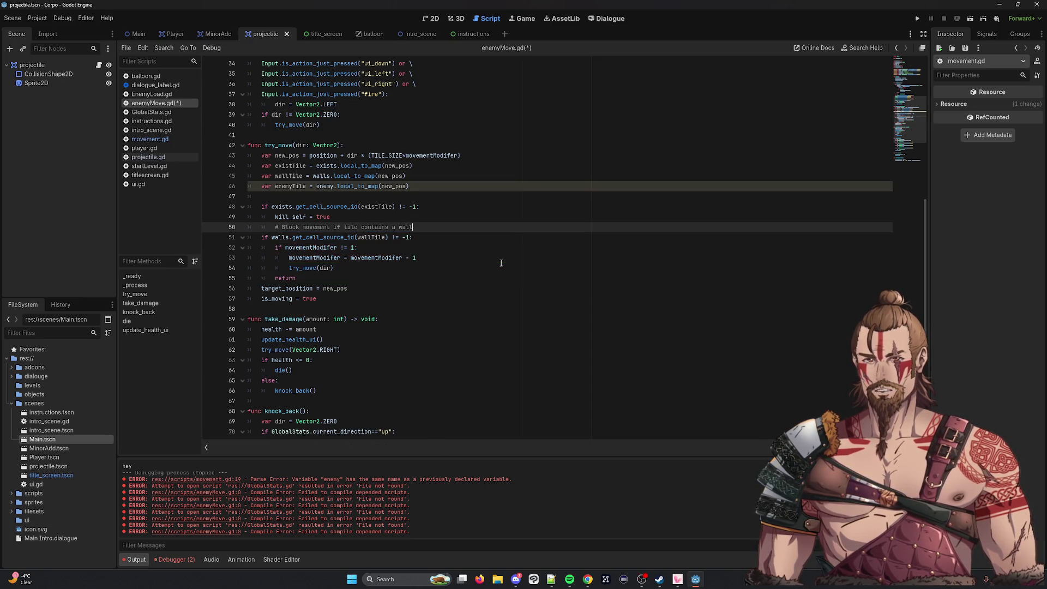
key("ctrl+shift+Return")
type("if(")
key("ctrl+v")
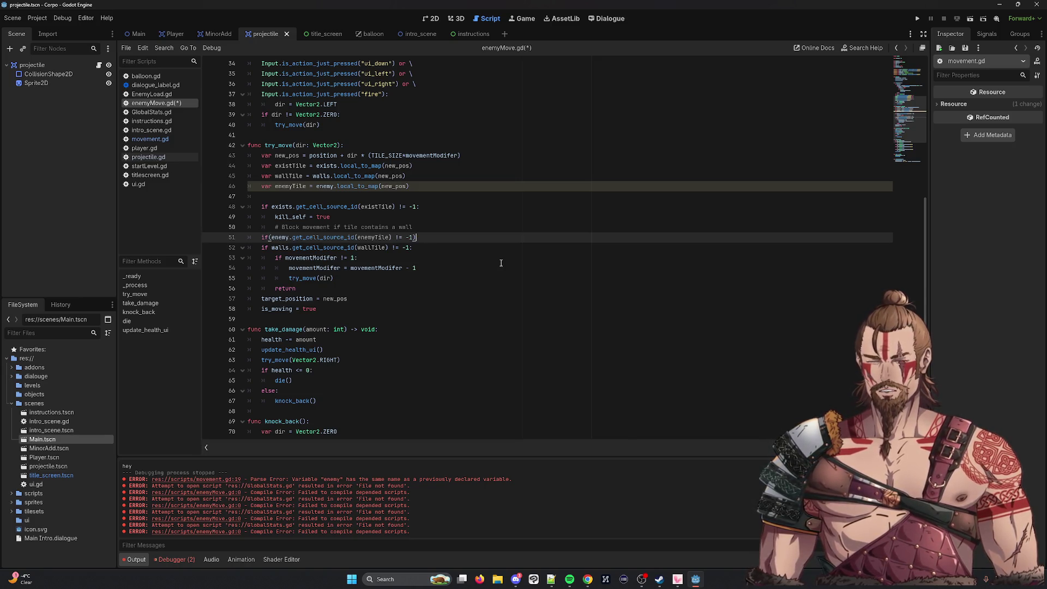
type(":")
key("Return")
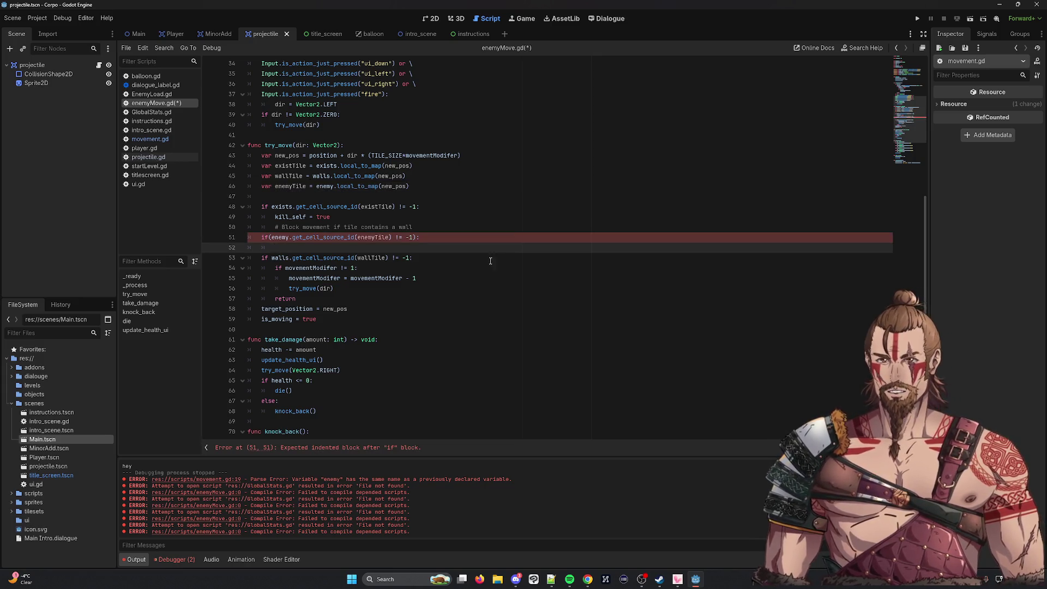
double_click(291, 340)
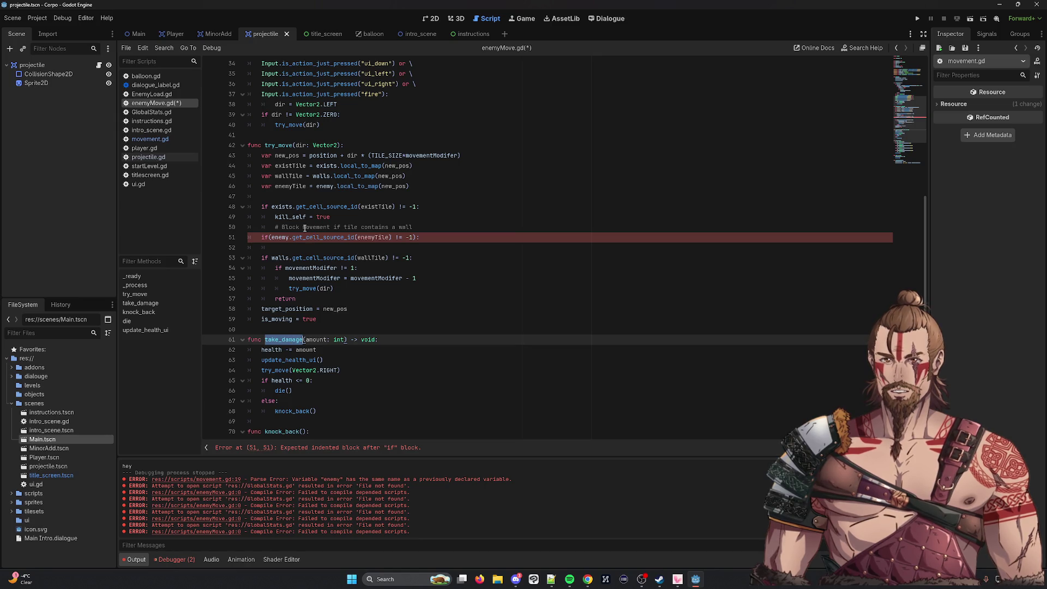
left_click(303, 247)
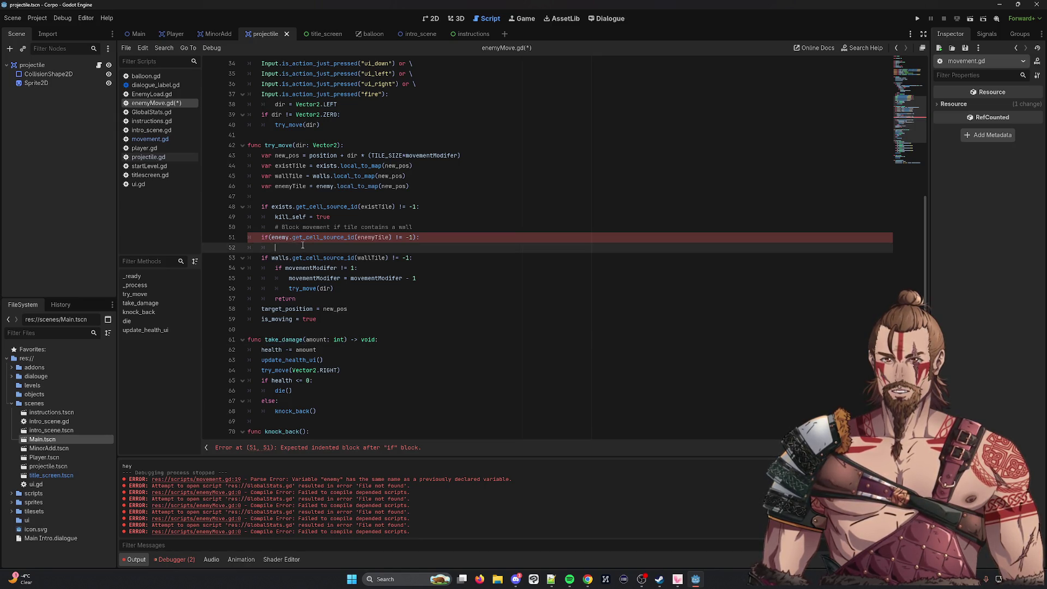
scroll(303, 247, "down", 2)
left_click(291, 352)
double_click(291, 351)
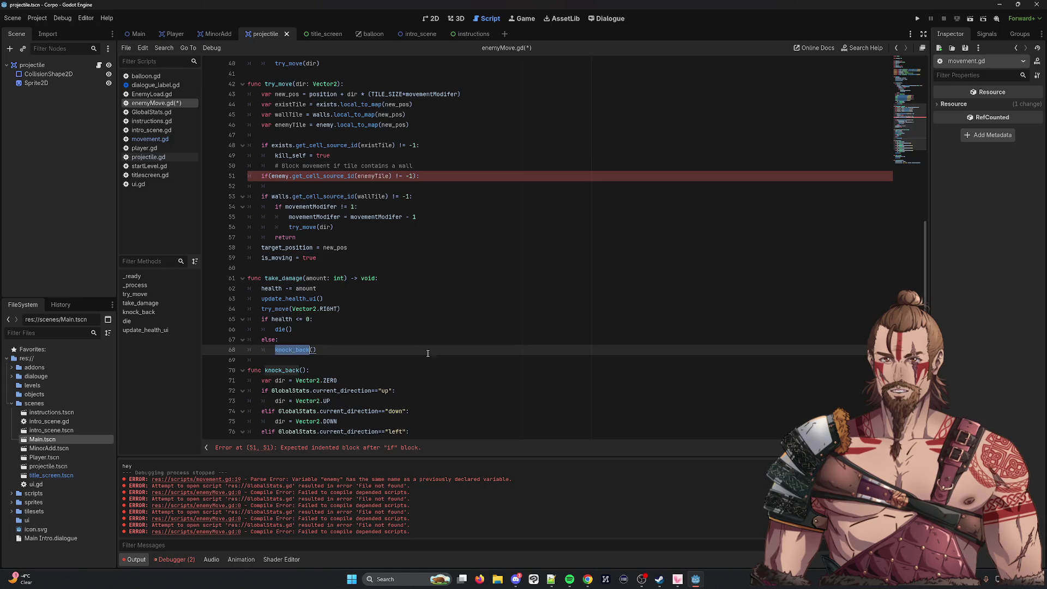
scroll(425, 349, "down", 4)
scroll(336, 340, "up", 6)
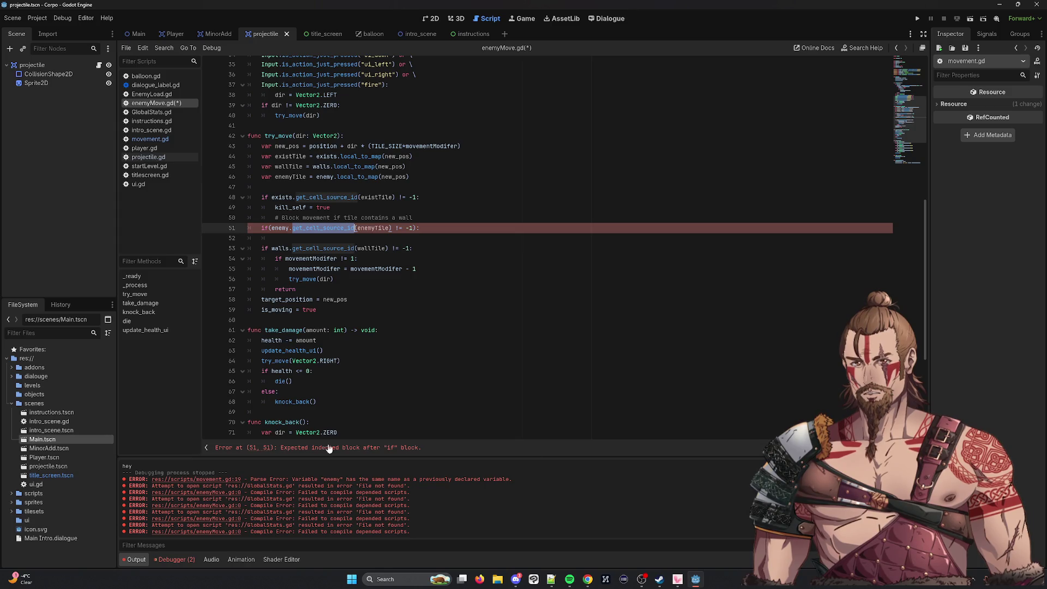
double_click(294, 330)
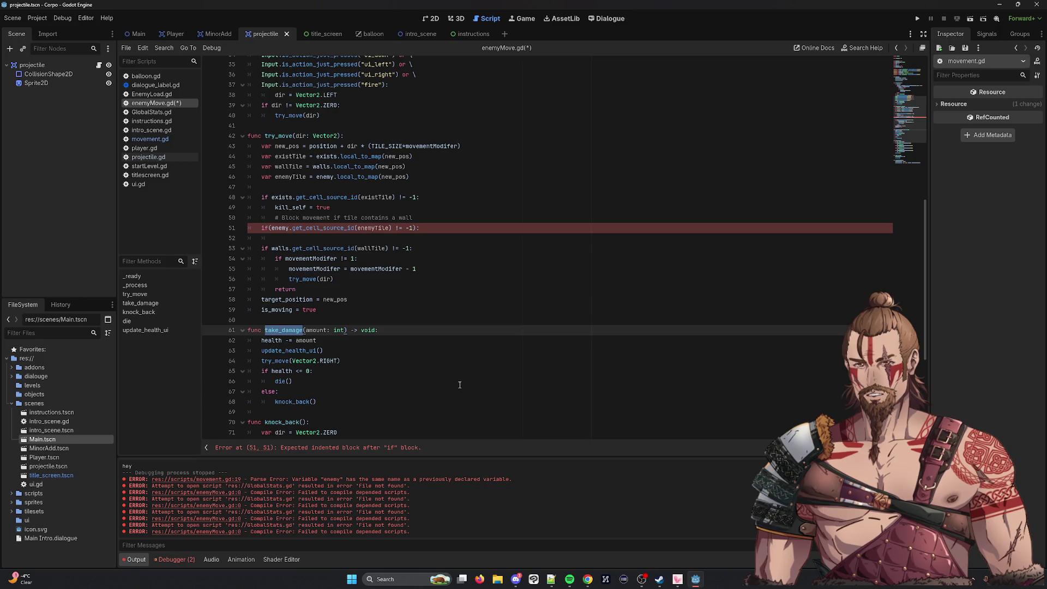
left_click(289, 410)
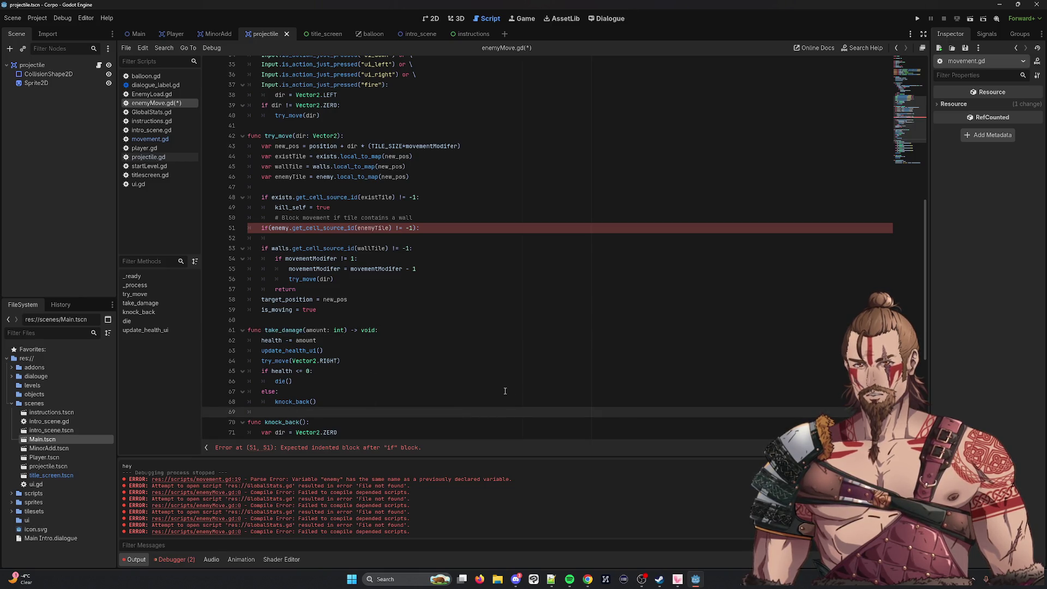
left_click(277, 130)
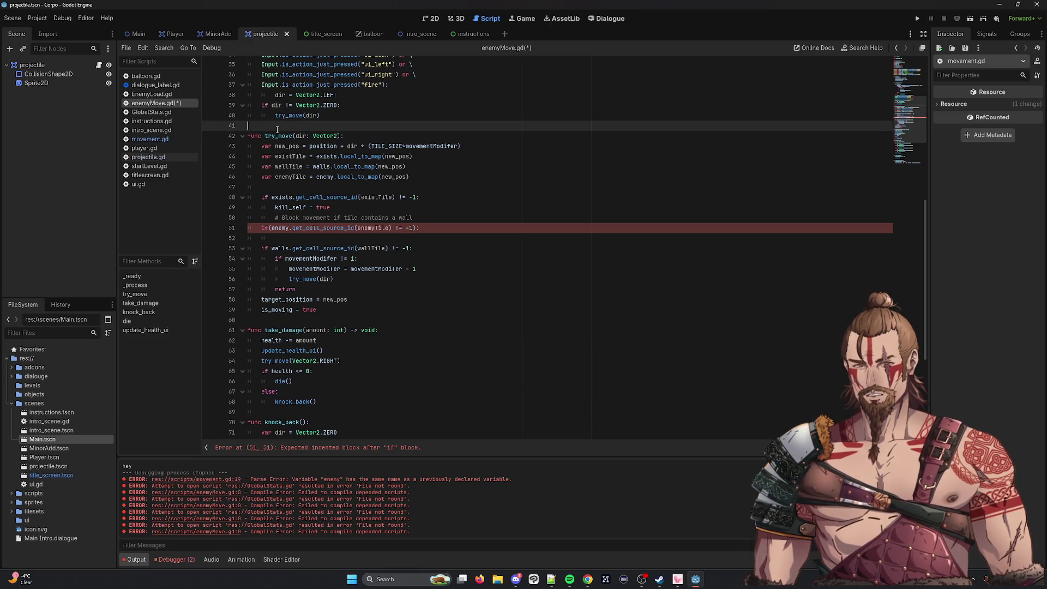
double_click(278, 136)
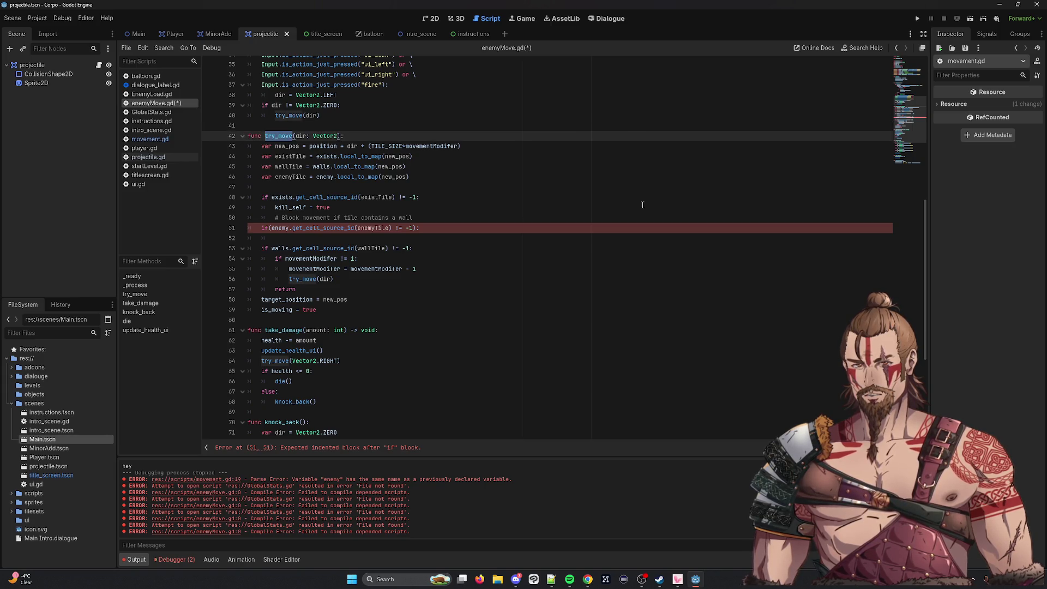
scroll(643, 205, "up", 5)
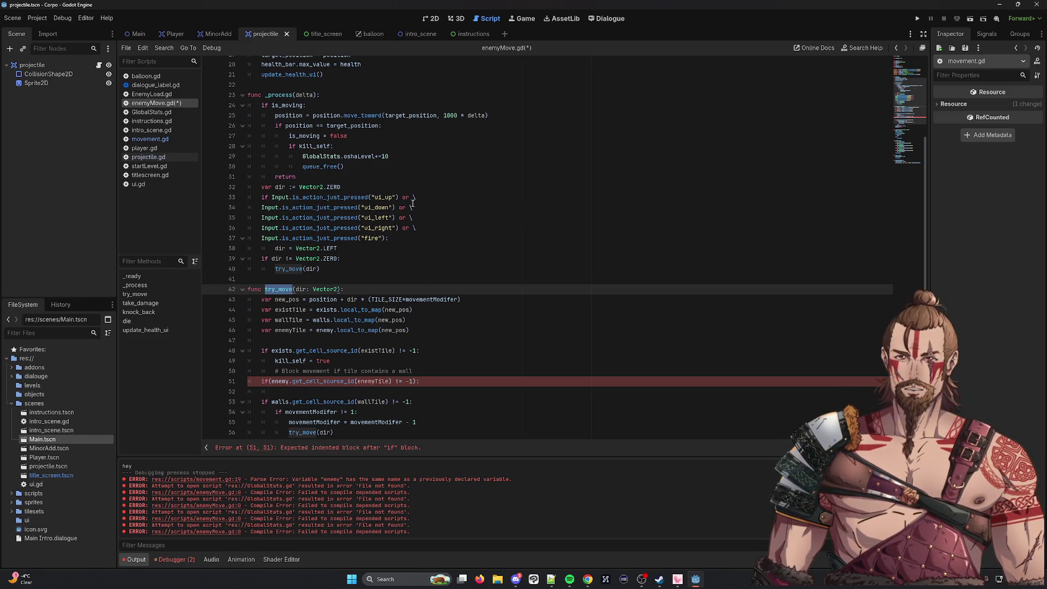
double_click(318, 259)
scroll(534, 268, "up", 2)
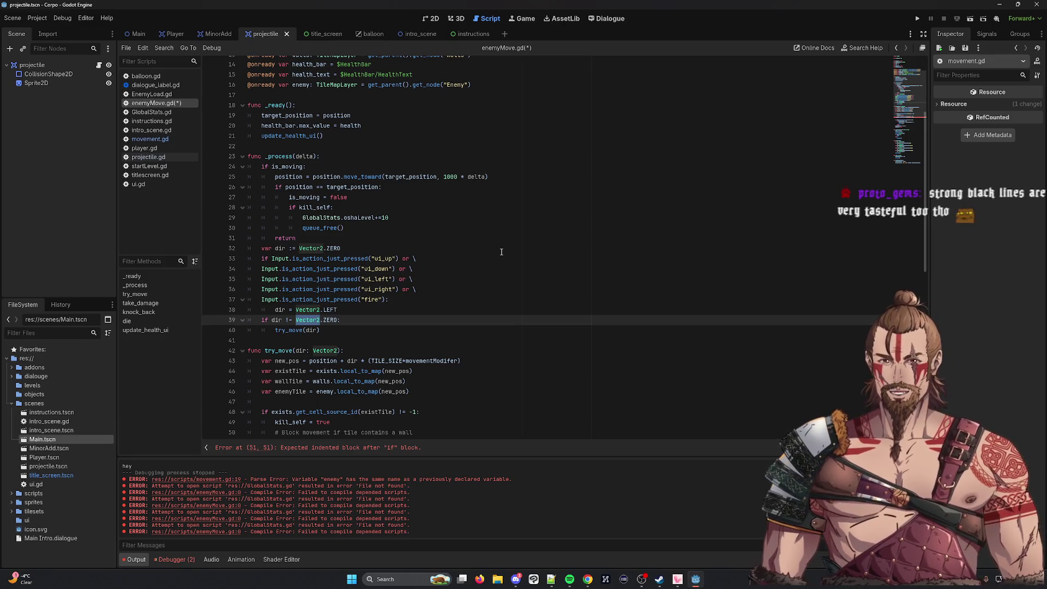
scroll(485, 245, "down", 1)
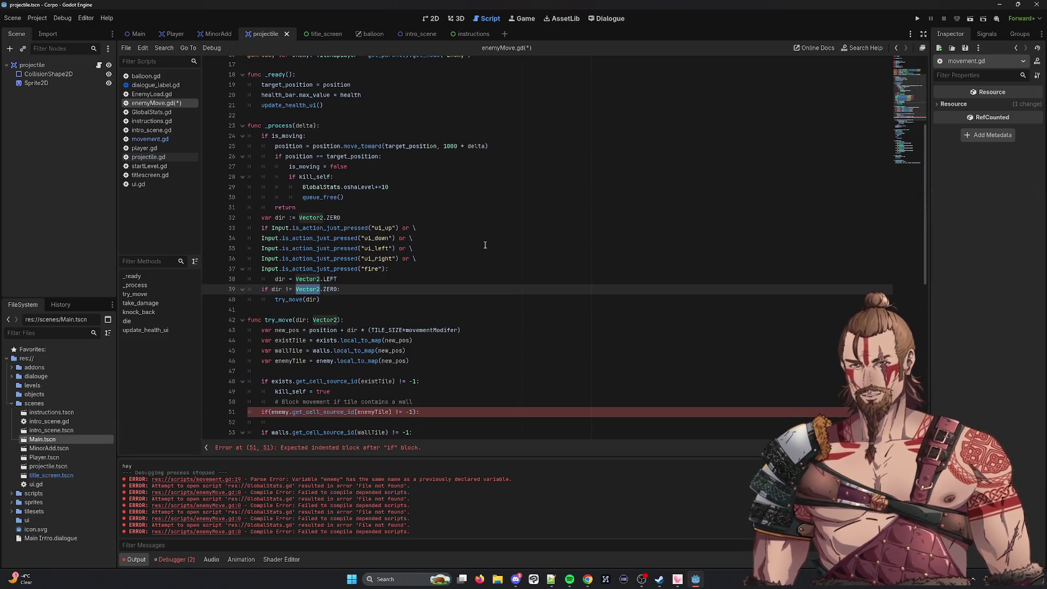
scroll(485, 245, "down", 2)
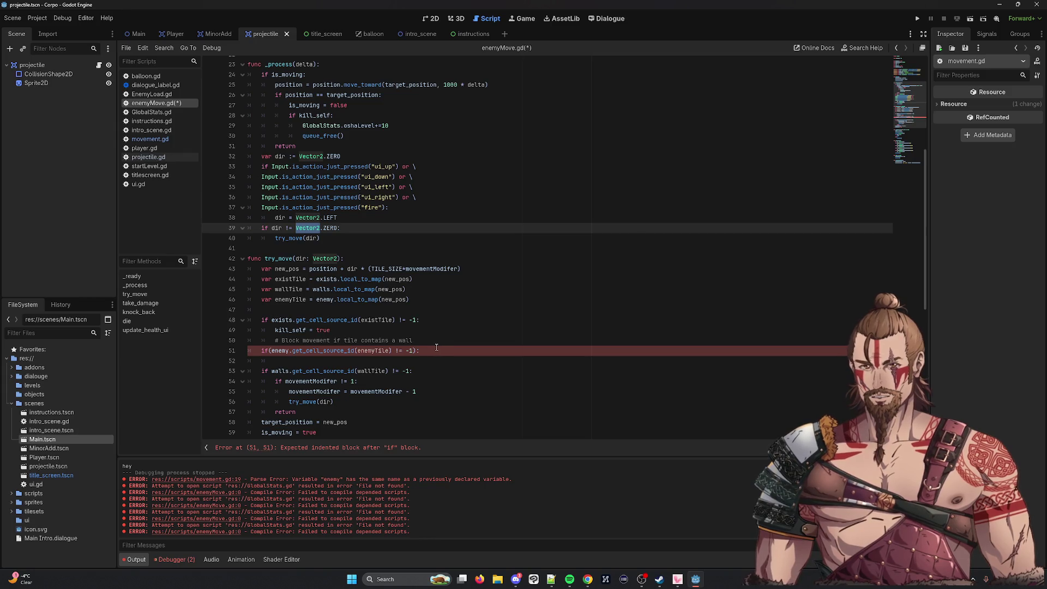
double_click(321, 351)
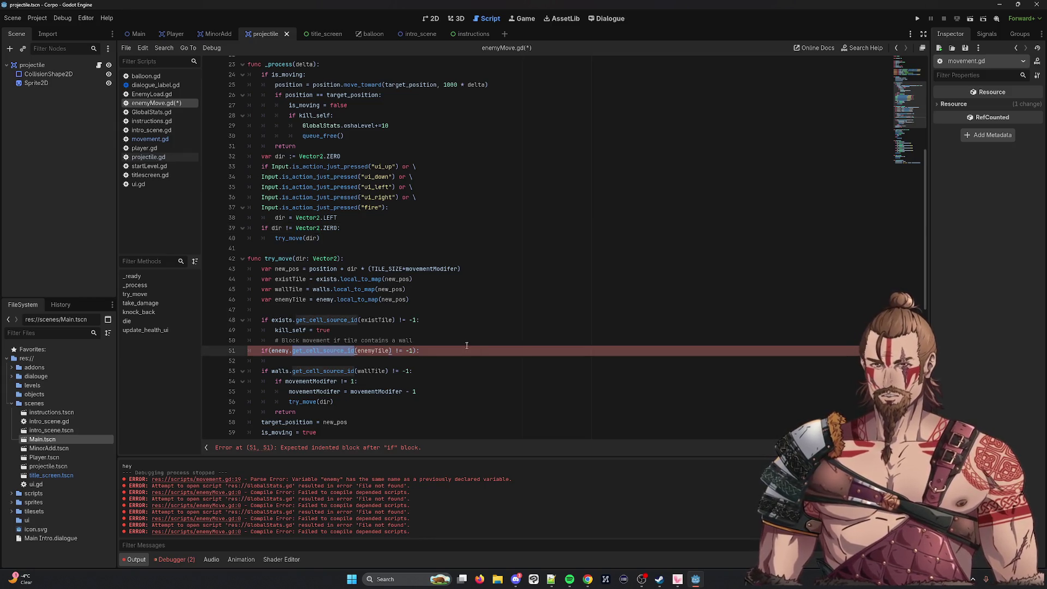
left_click_drag(419, 351, 262, 350)
key("ctrl+c")
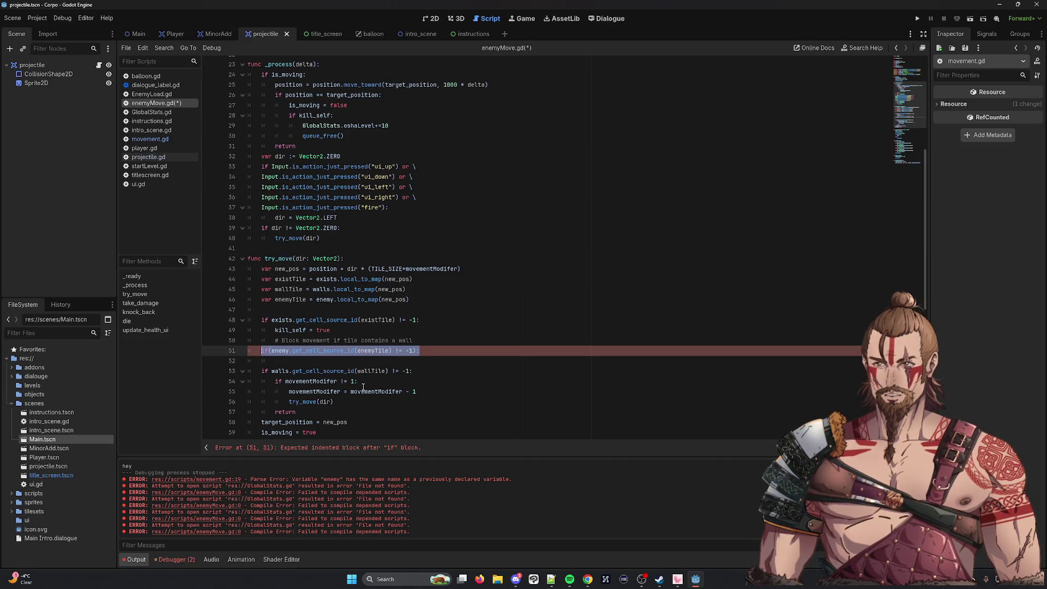
Delete the separate enemy if line and append 'or' plus the enemy-tile check to line 51.
key("BackSpace")
key("BackSpace")
key("BackSpace")
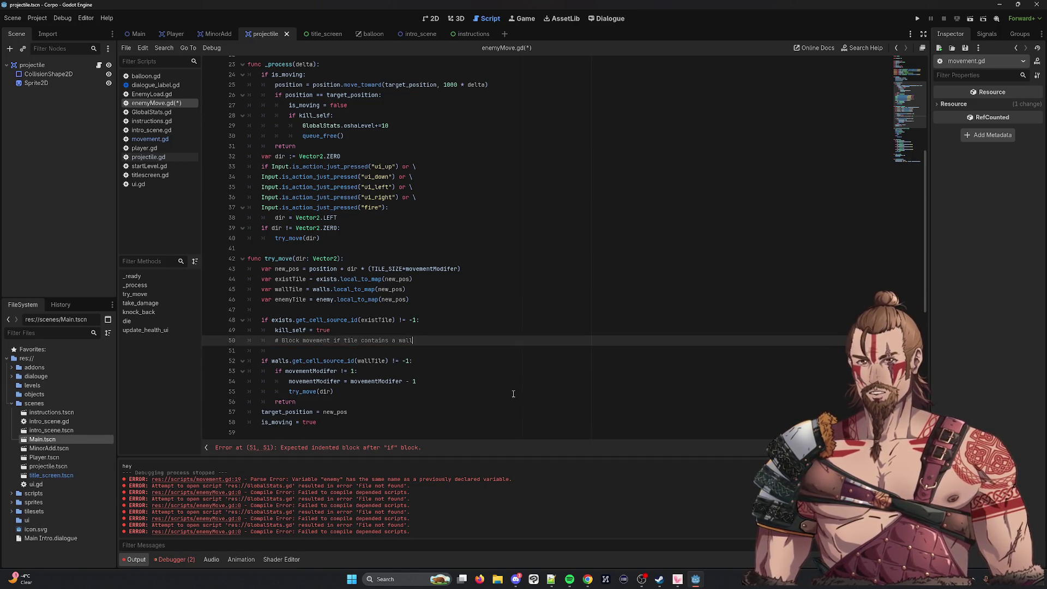
key("Down")
key("BackSpace")
type("or")
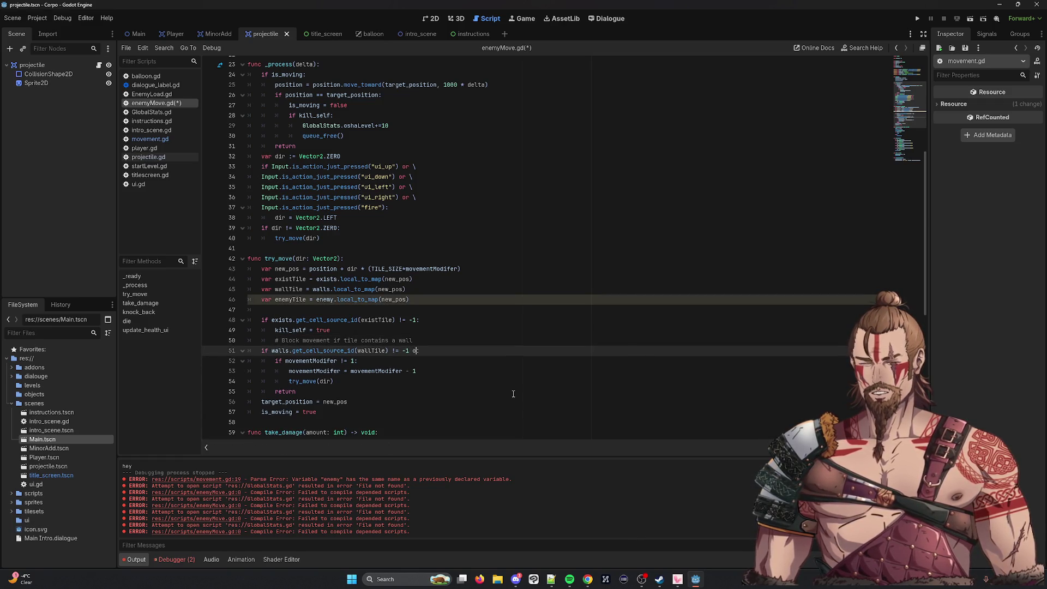
key("ctrl+v")
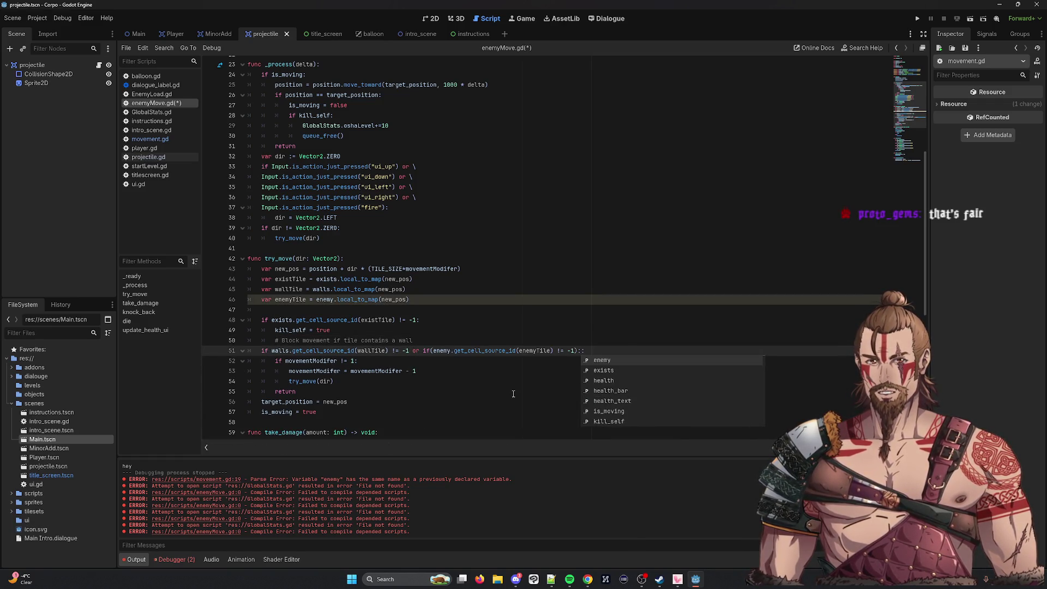
key("Left")
key("Left")
key("Left")
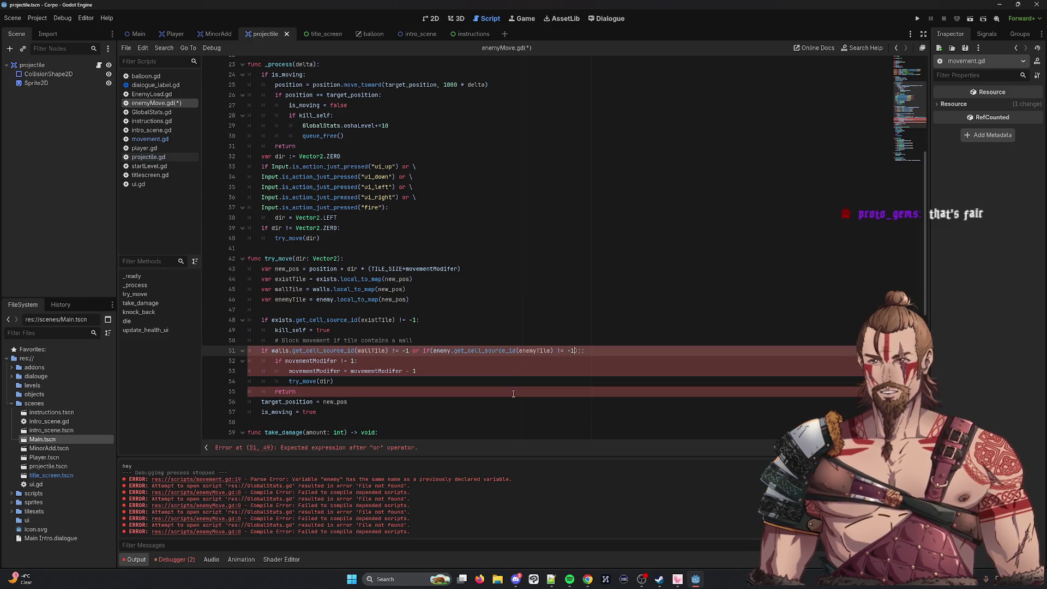
key("Right")
key("Right")
key("BackSpace")
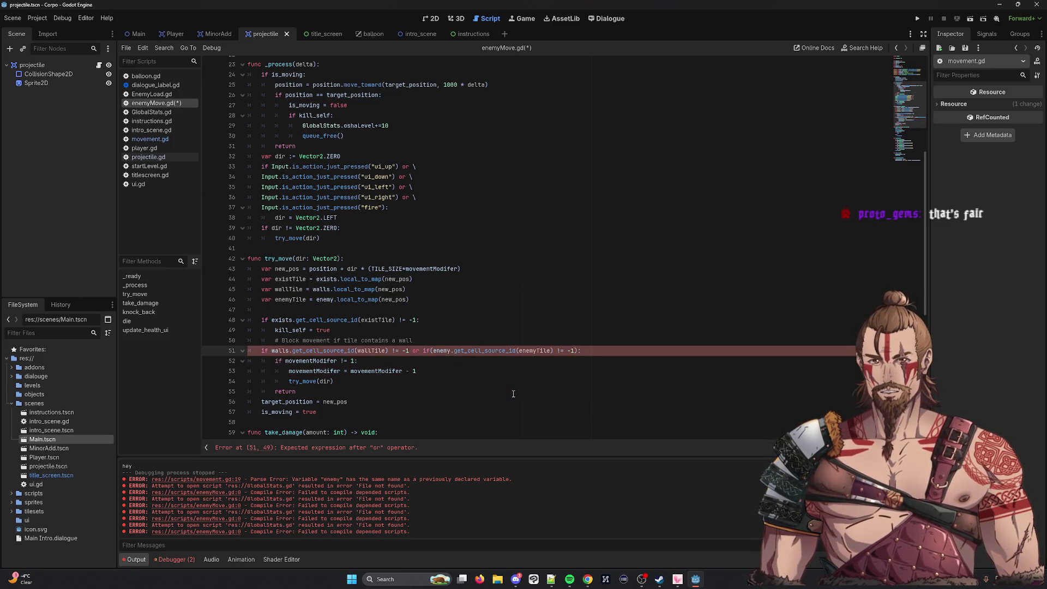
Remove the stray 'if(' and closing parenthesis from line 51, then save enemyMove.gd.
key("Right")
key("Right")
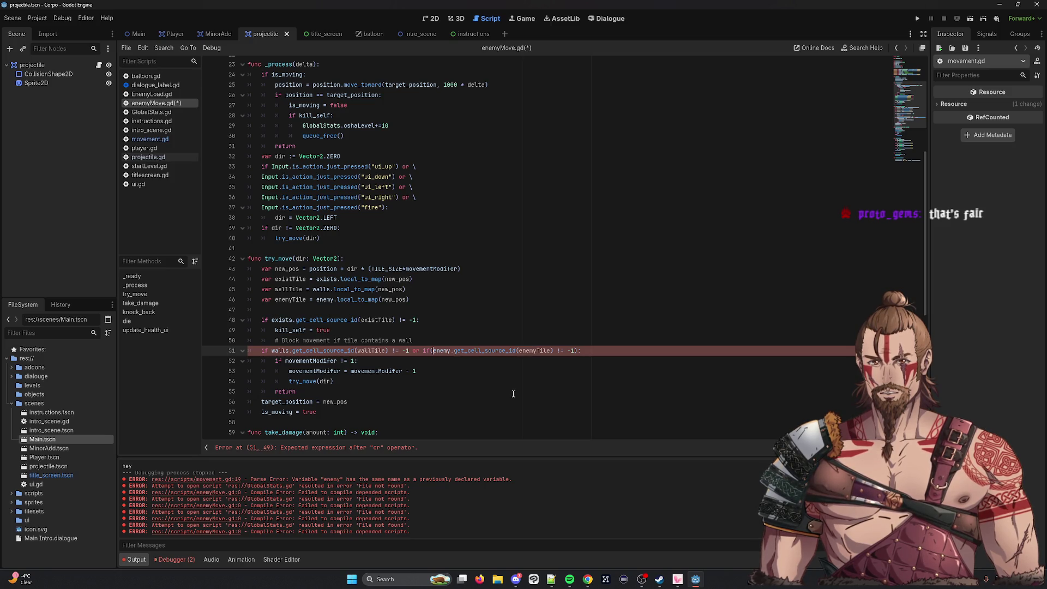
key("BackSpace")
key("BackSpace")
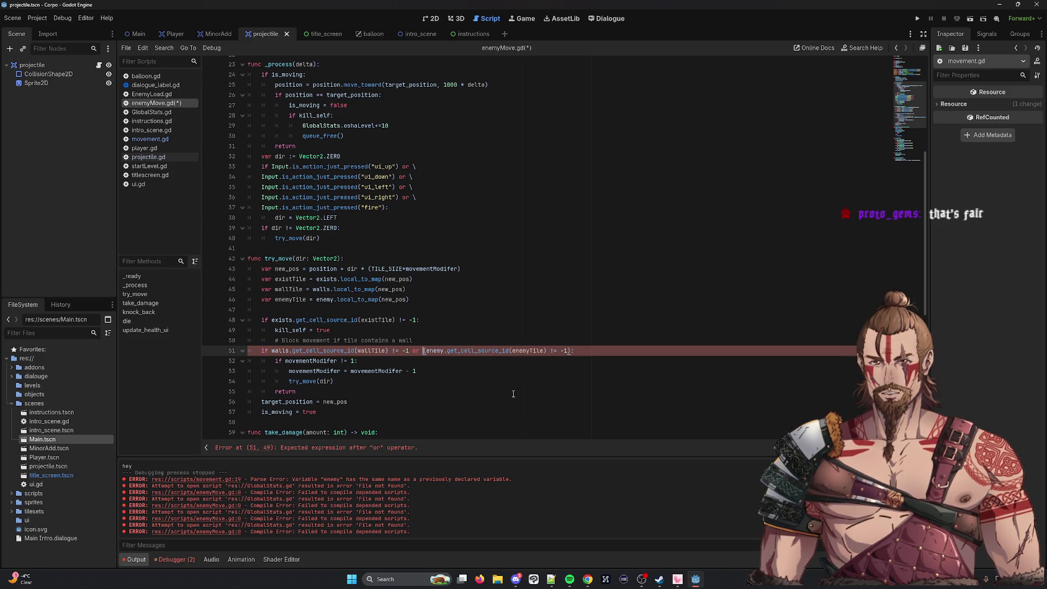
key("BackSpace")
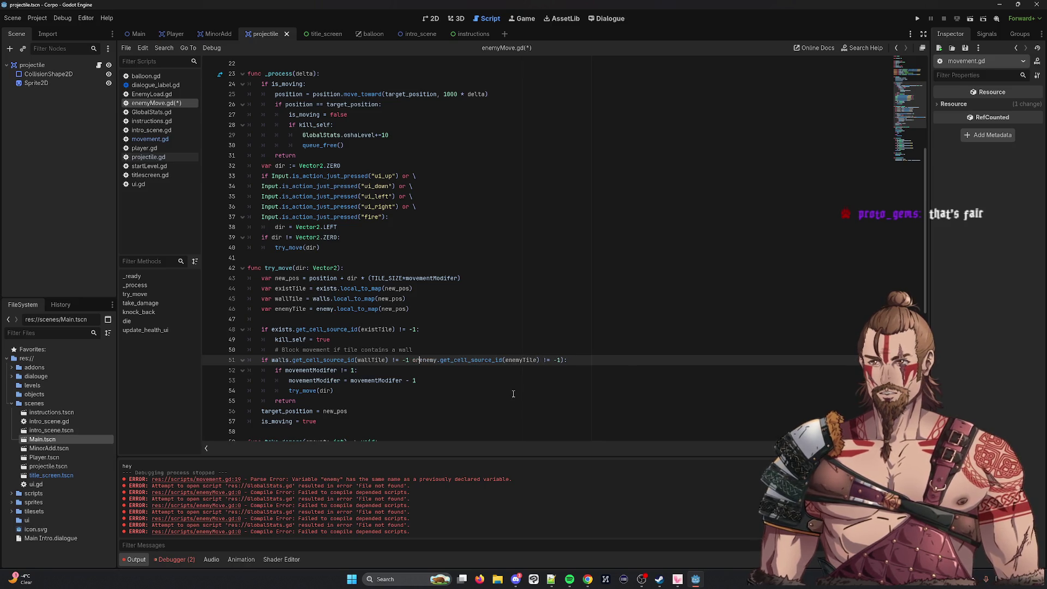
key("End")
key("Left")
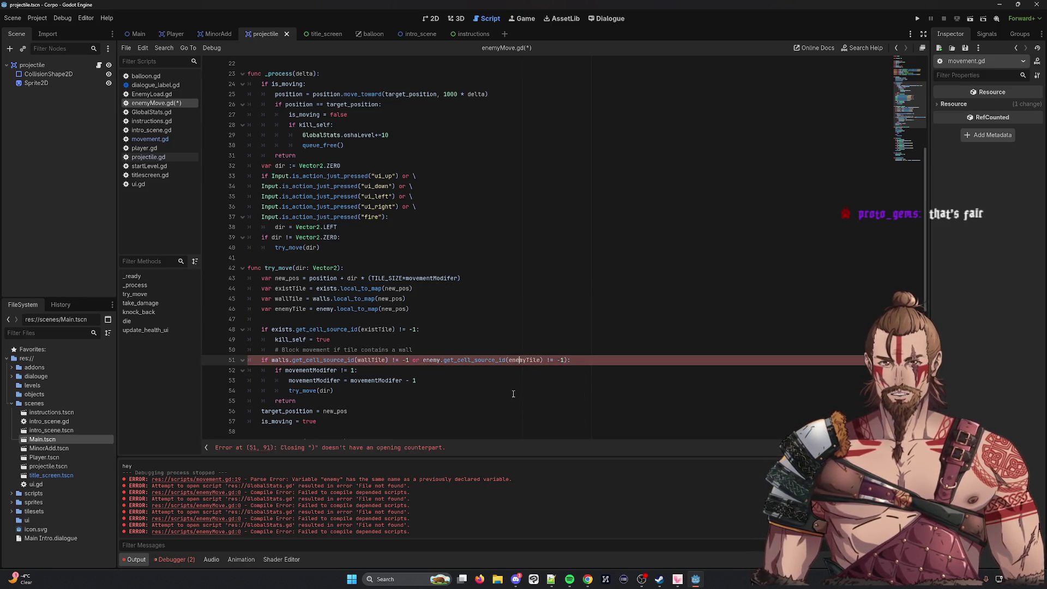
key("ctrl+s")
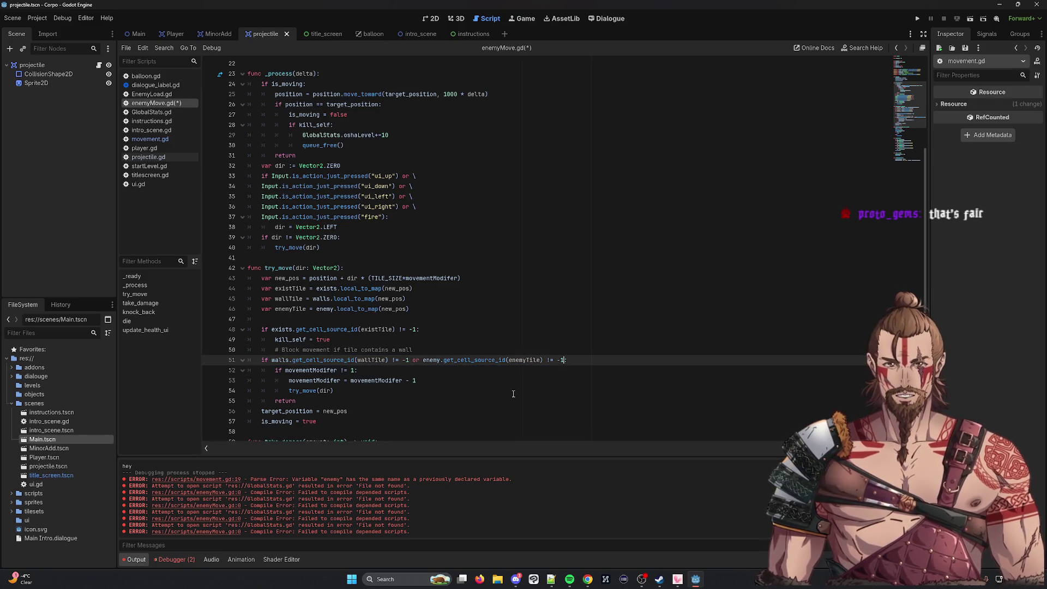
key("Down")
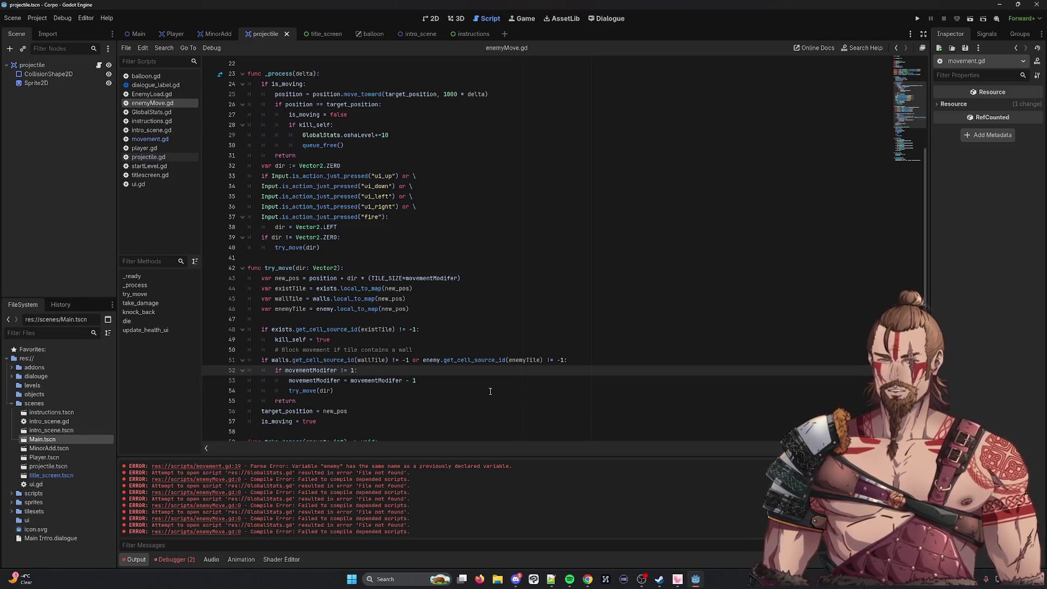
double_click(431, 360)
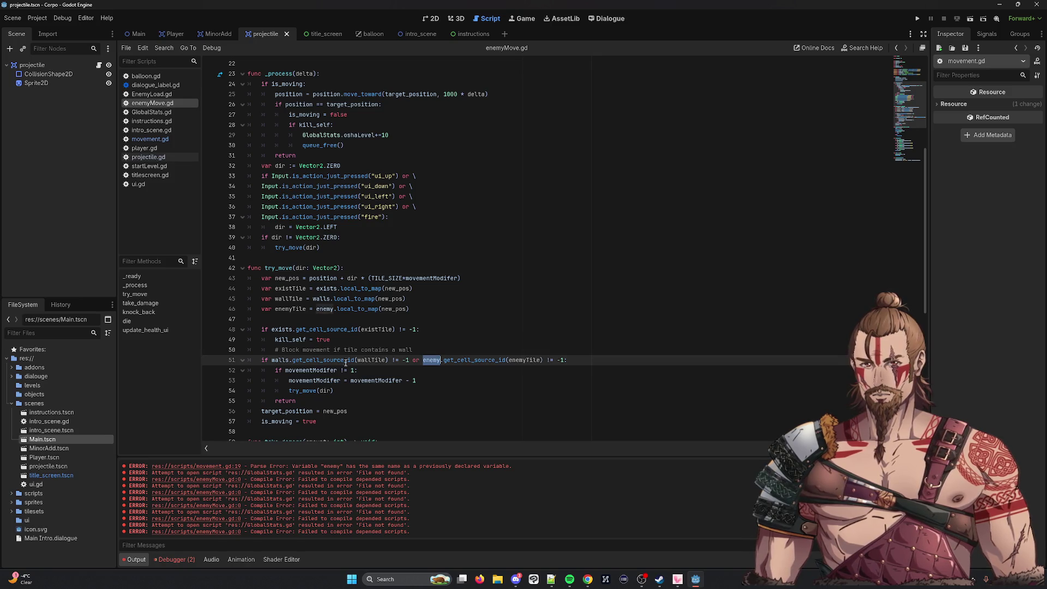
double_click(295, 371)
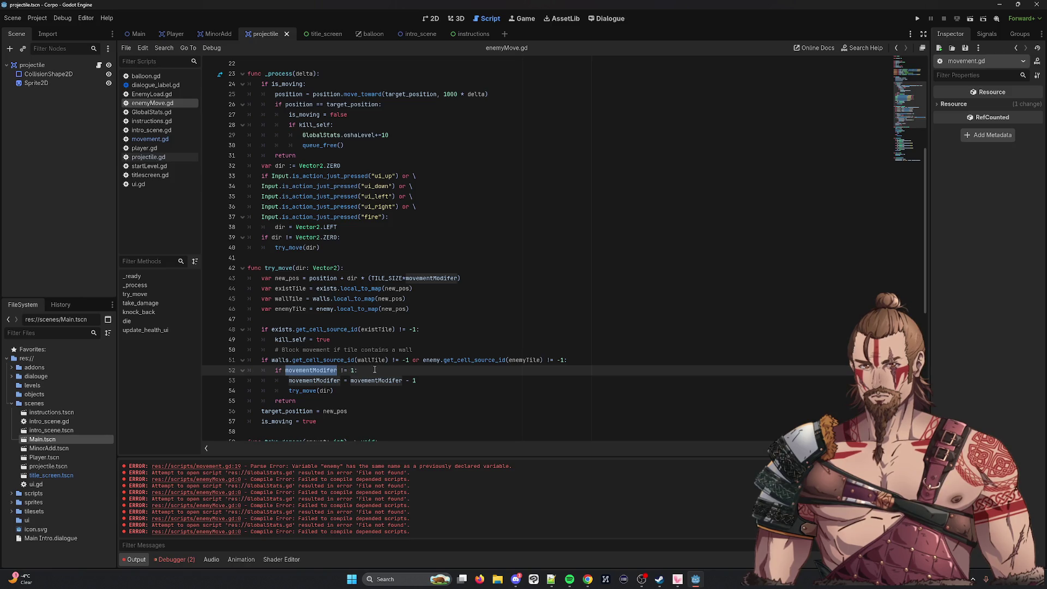
left_click(276, 371)
key("Return")
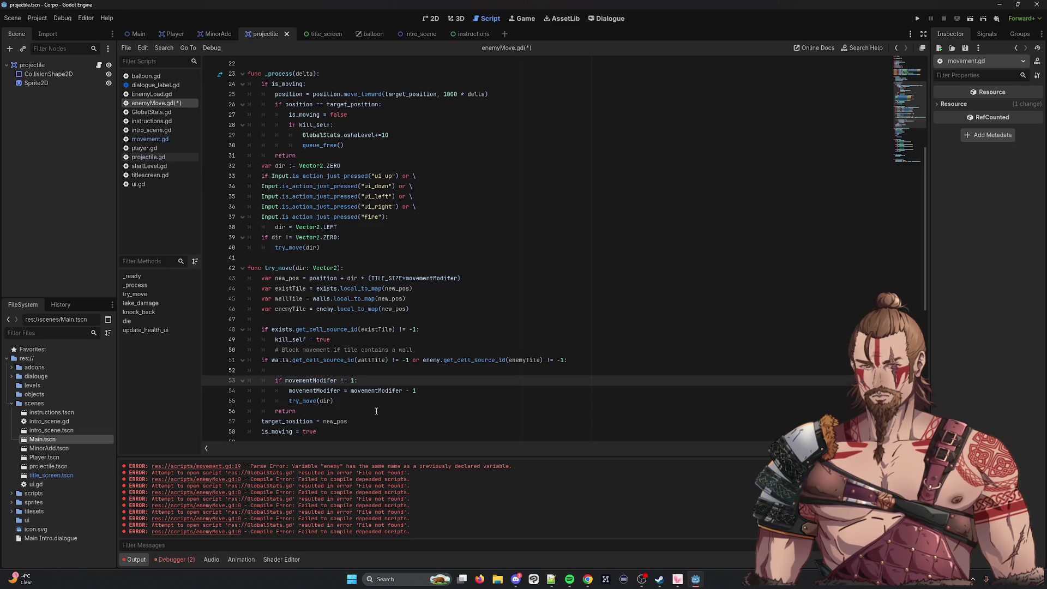
key("Up")
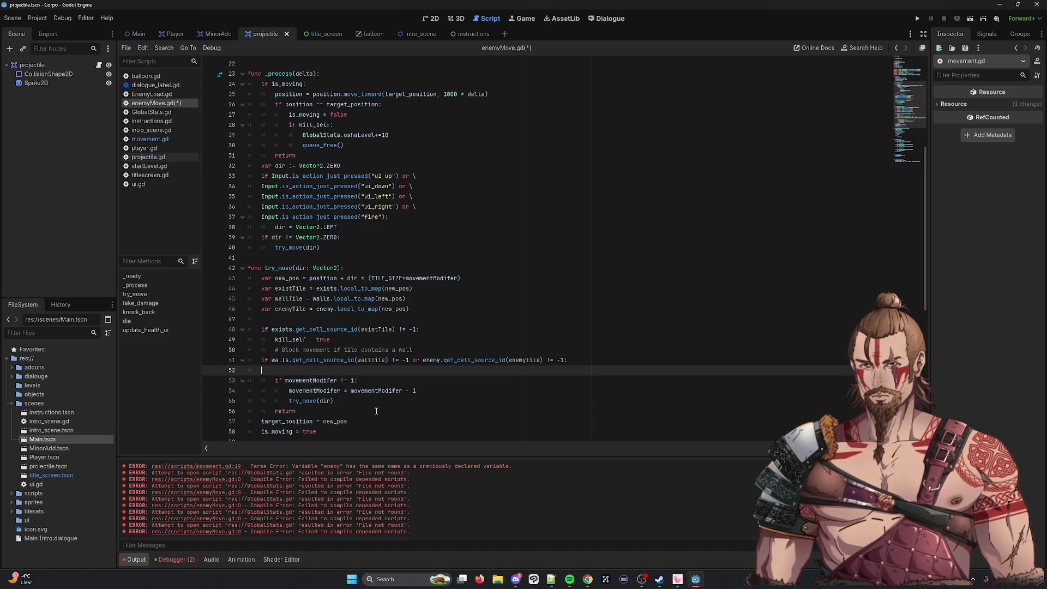
key("BackSpace")
key("Down")
key("Down")
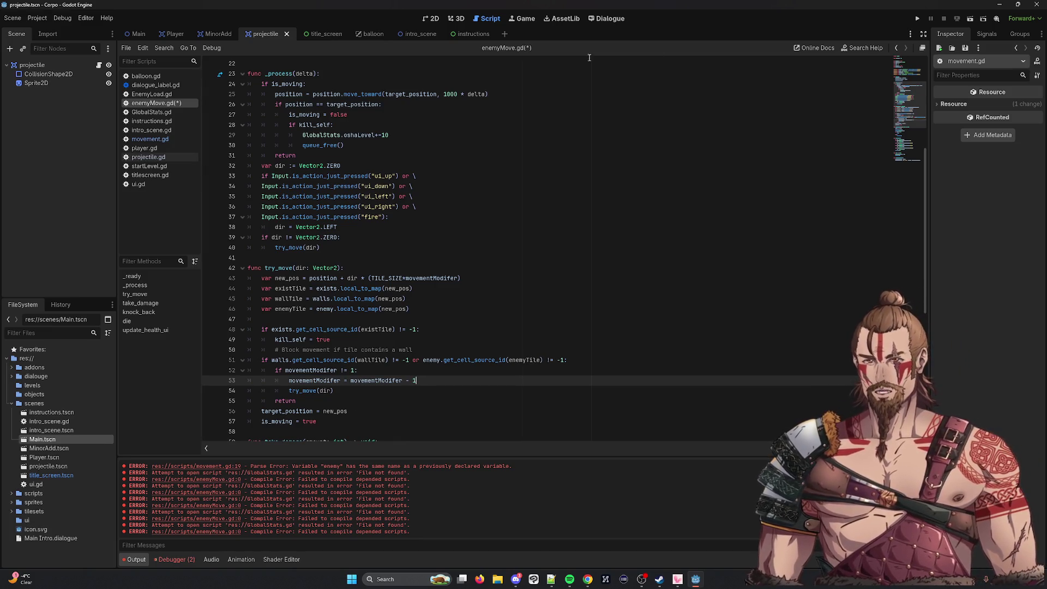
key("F5")
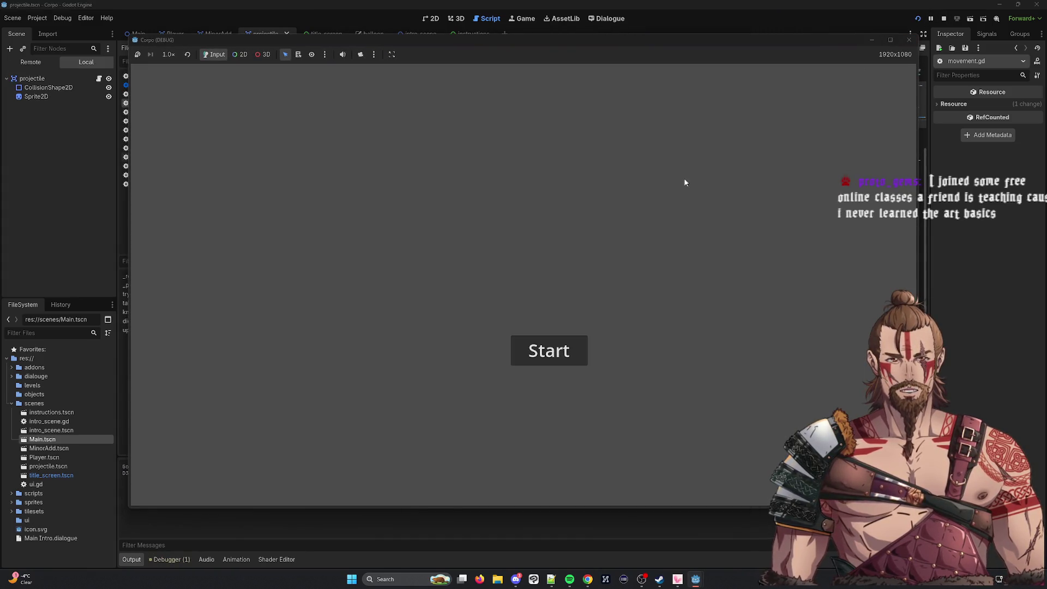
Start the game, close it, then run the Main scene instead.
left_click(559, 349)
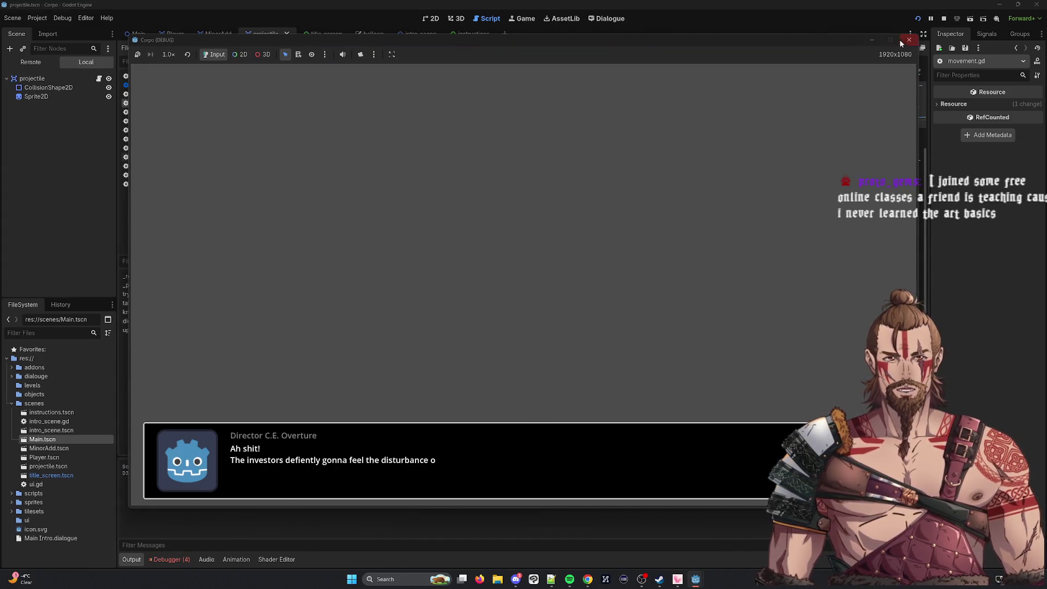
left_click(908, 40)
left_click(988, 20)
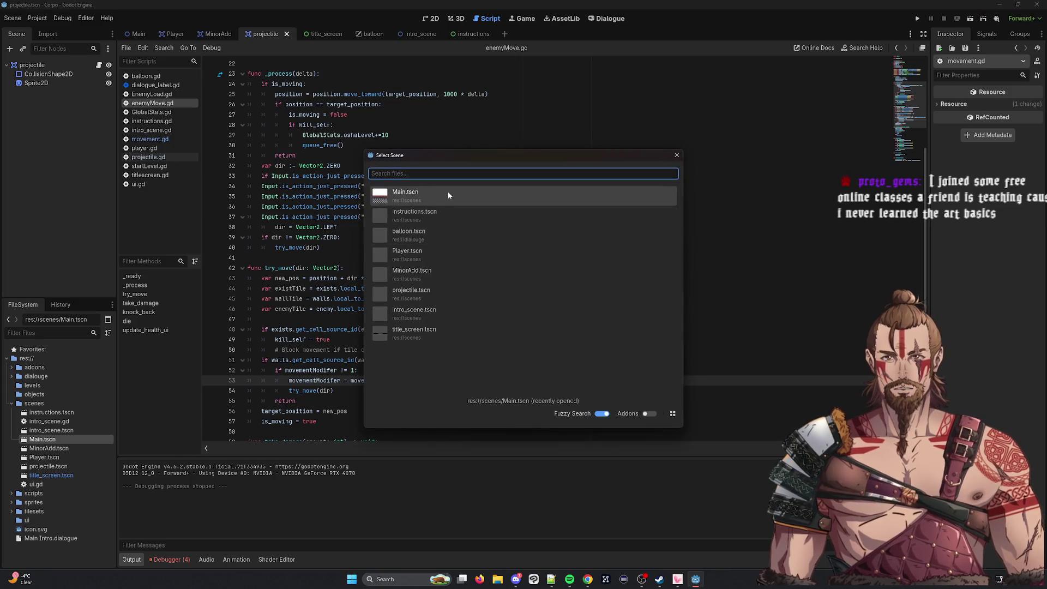
double_click(447, 192)
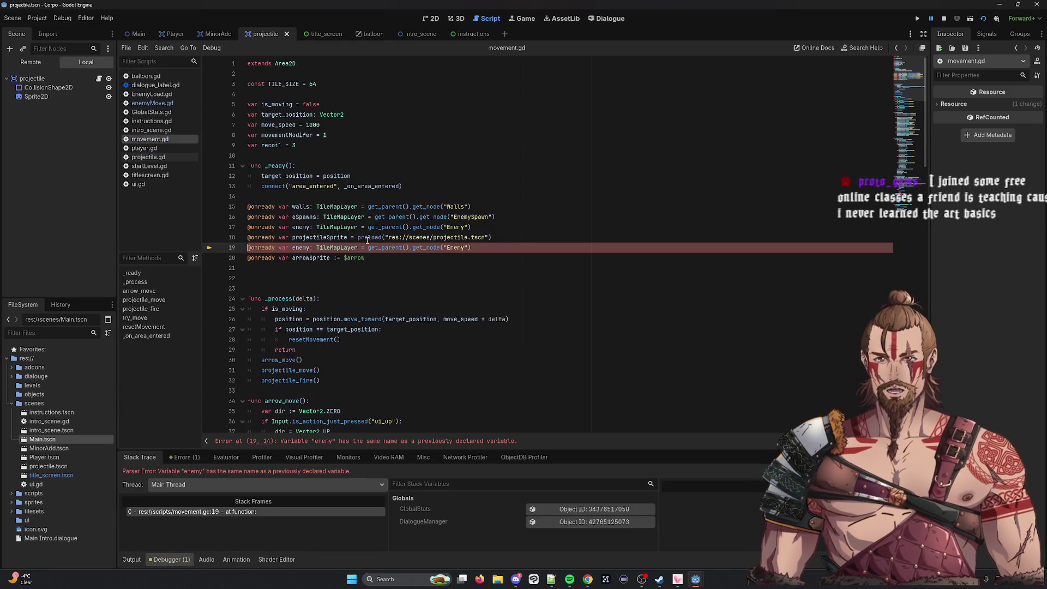
double_click(310, 248)
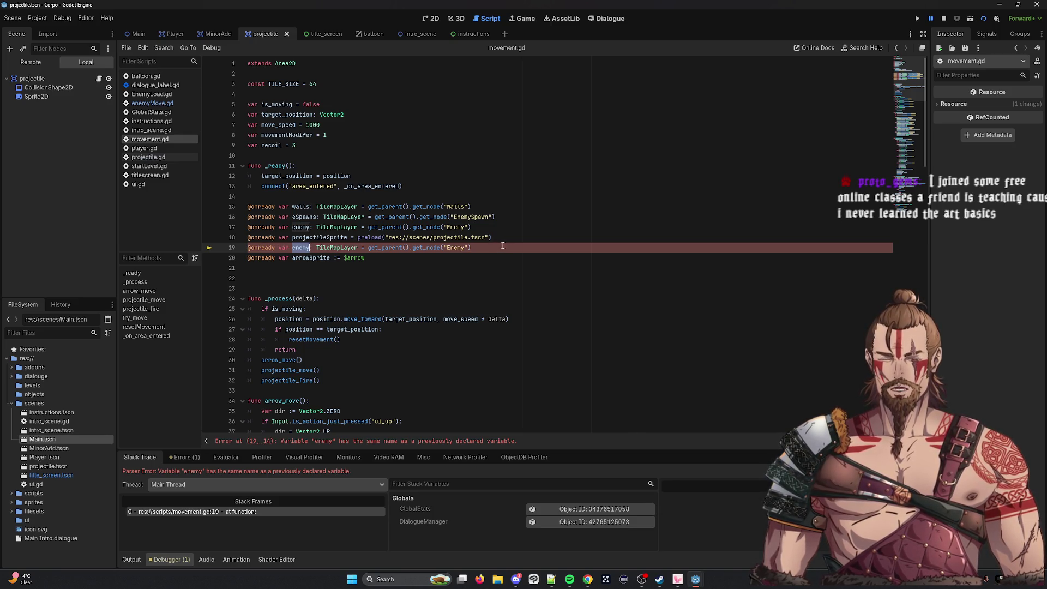
left_click_drag(506, 248, 247, 248)
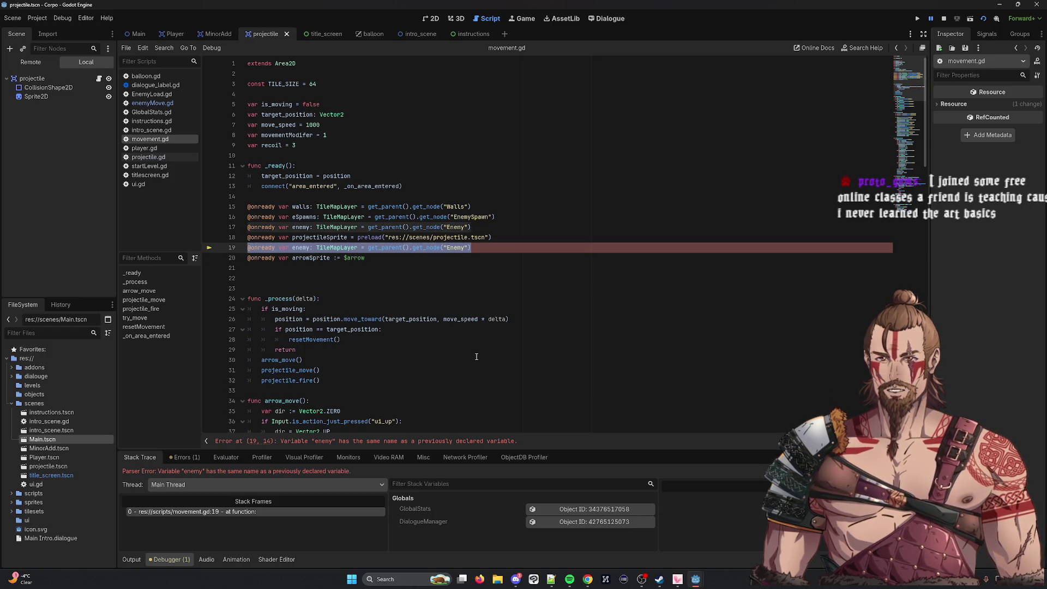
key("BackSpace")
key("BackSpace")
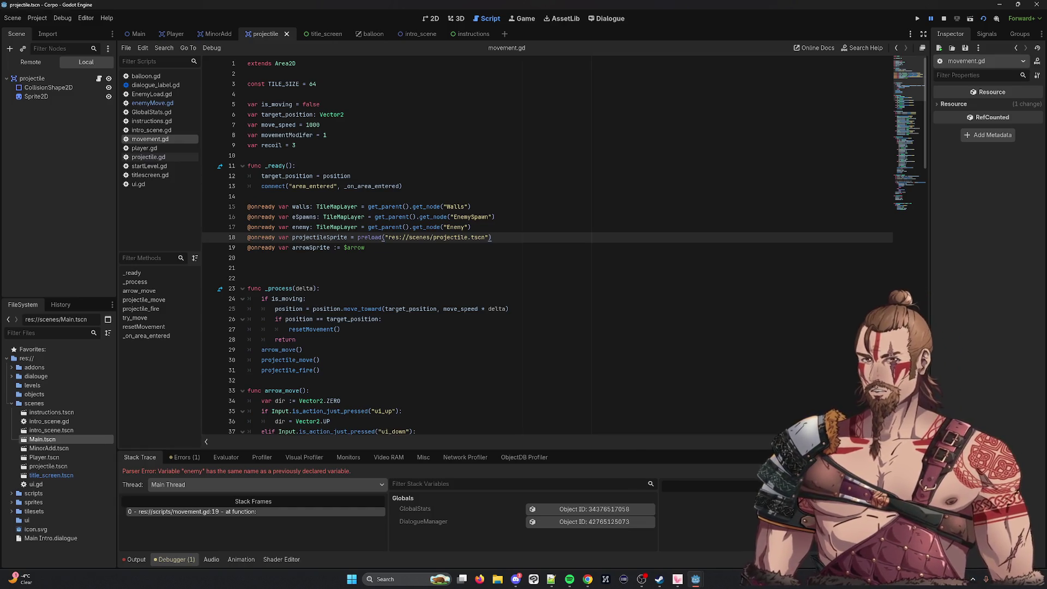
Remove the stray empty line 22 before _process in movement.gd.
scroll(295, 247, "down", 7)
scroll(295, 247, "up", 6)
left_click(294, 247)
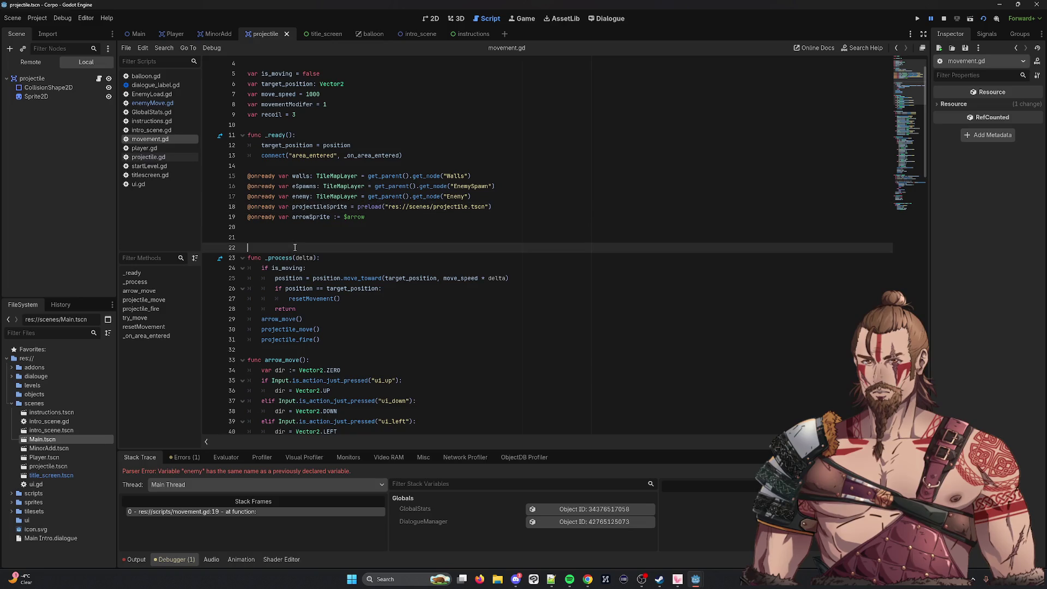
key("BackSpace")
key("BackSpace")
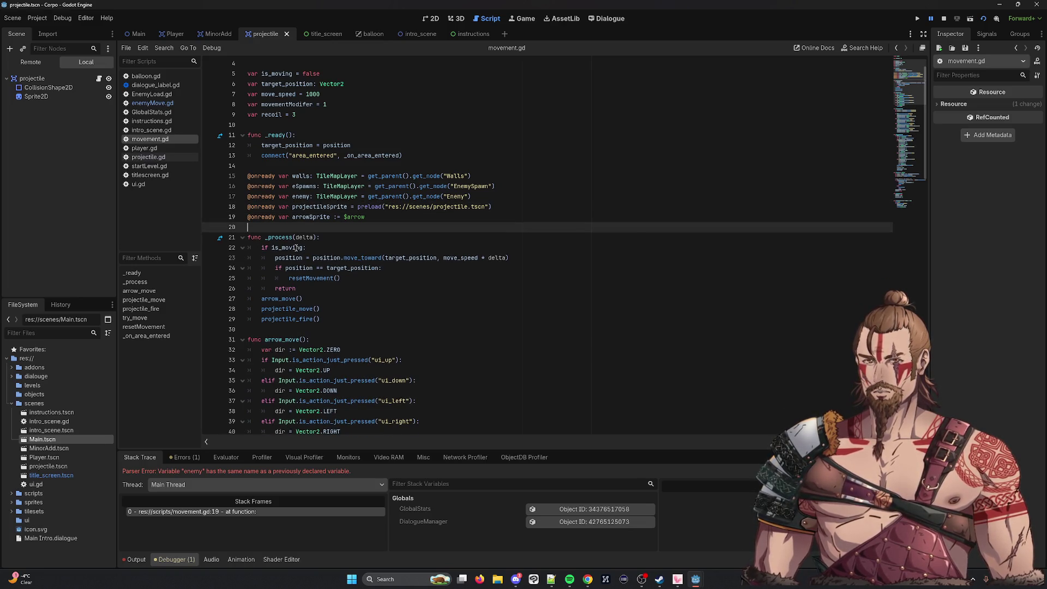
Inspect the print("hey") debug line and the eSpawns wall-or-spawn check in try_move.
scroll(493, 286, "down", 15)
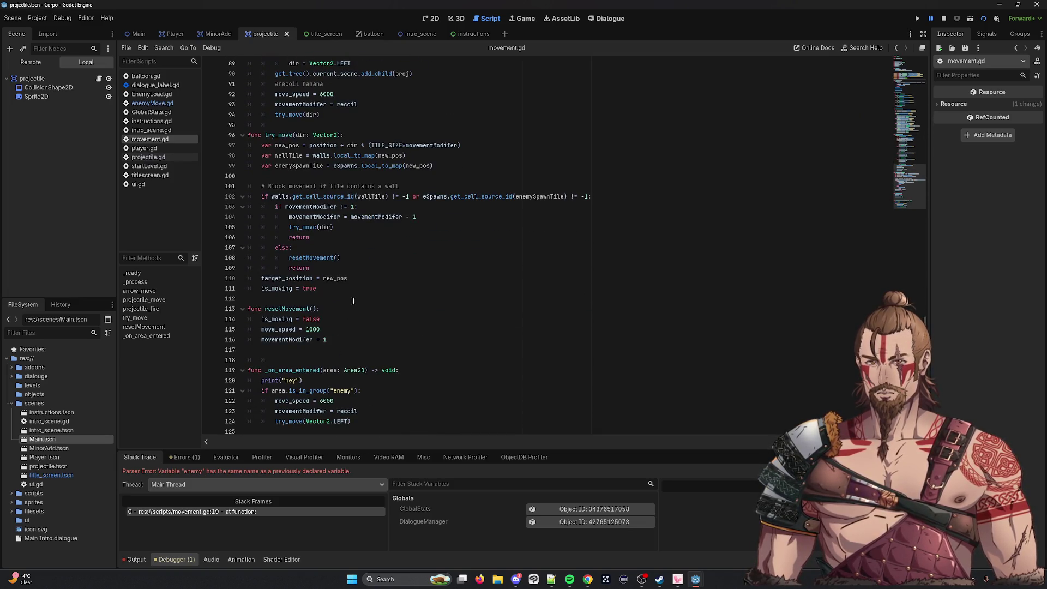
left_click(414, 308)
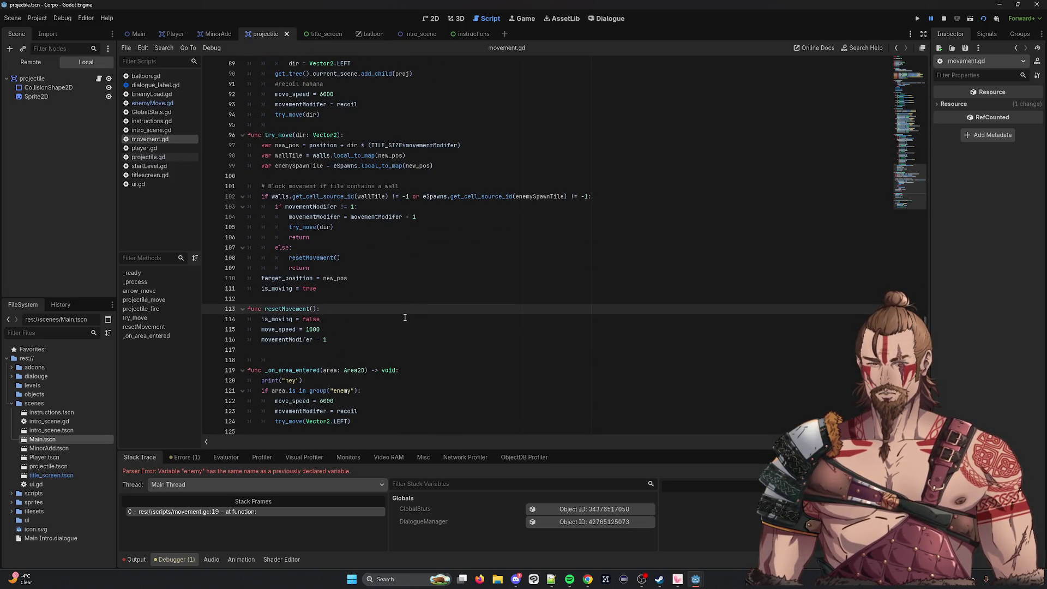
left_click_drag(304, 380, 220, 377)
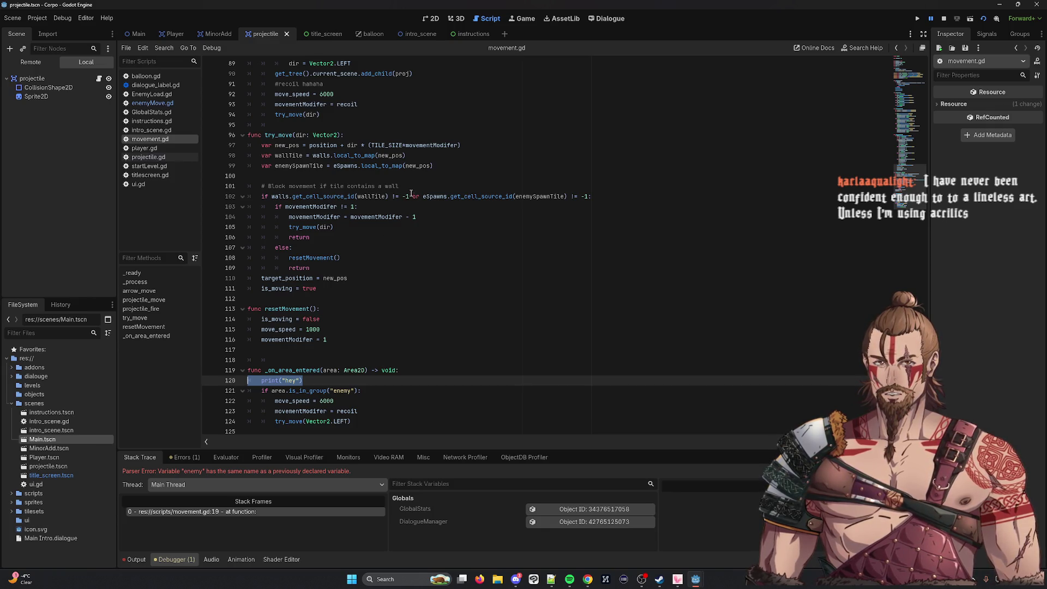
double_click(435, 196)
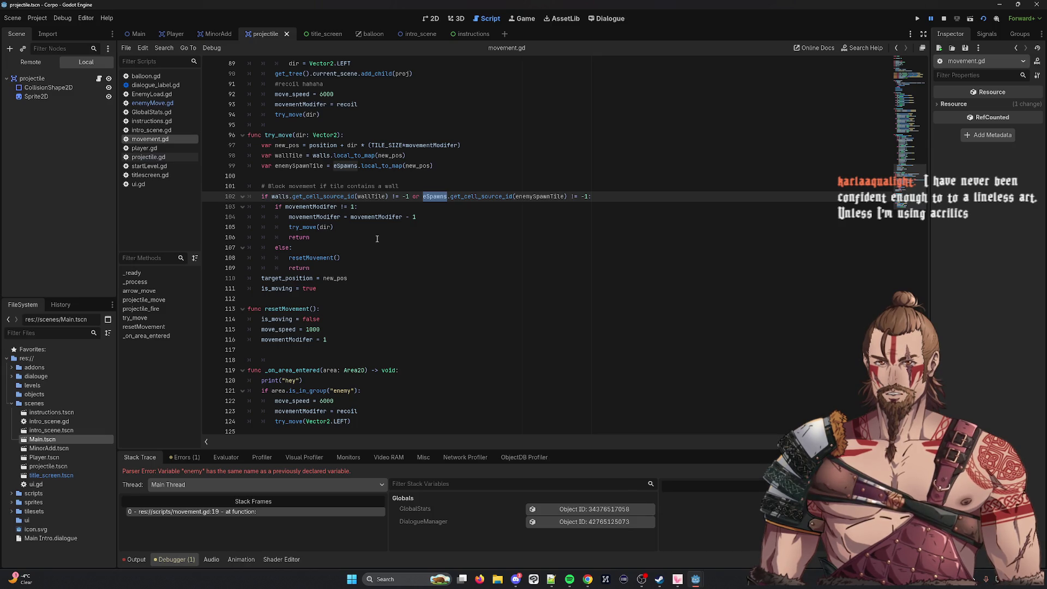
scroll(377, 239, "up", 20)
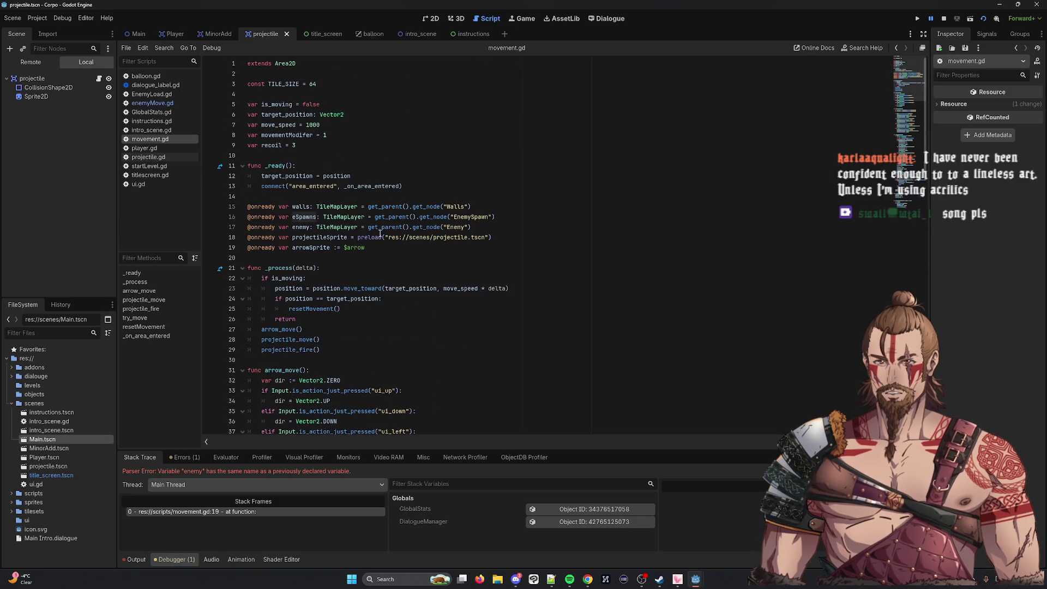
scroll(376, 234, "down", 6)
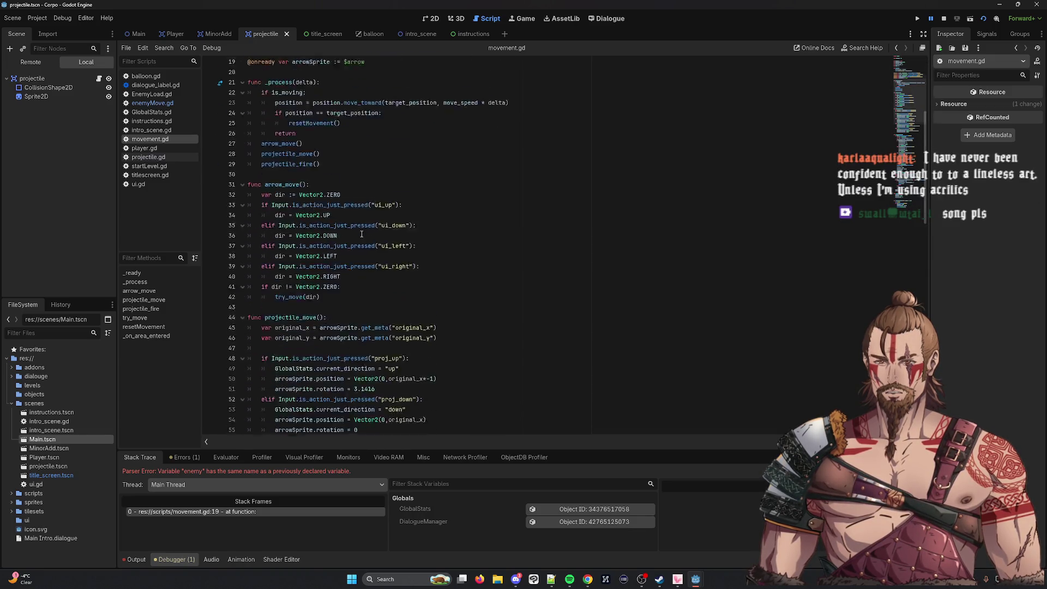
scroll(362, 234, "down", 20)
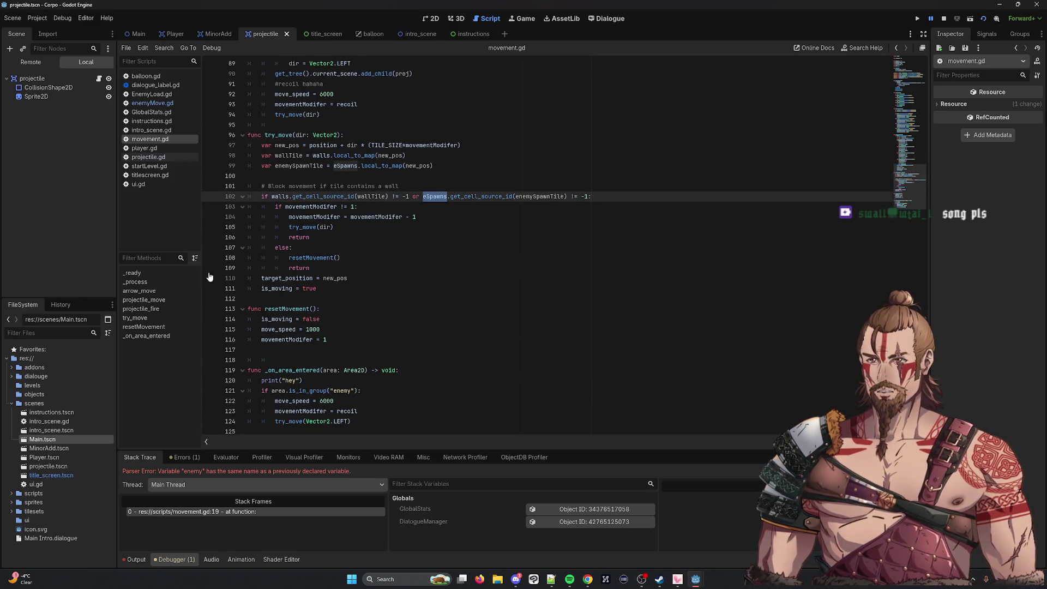
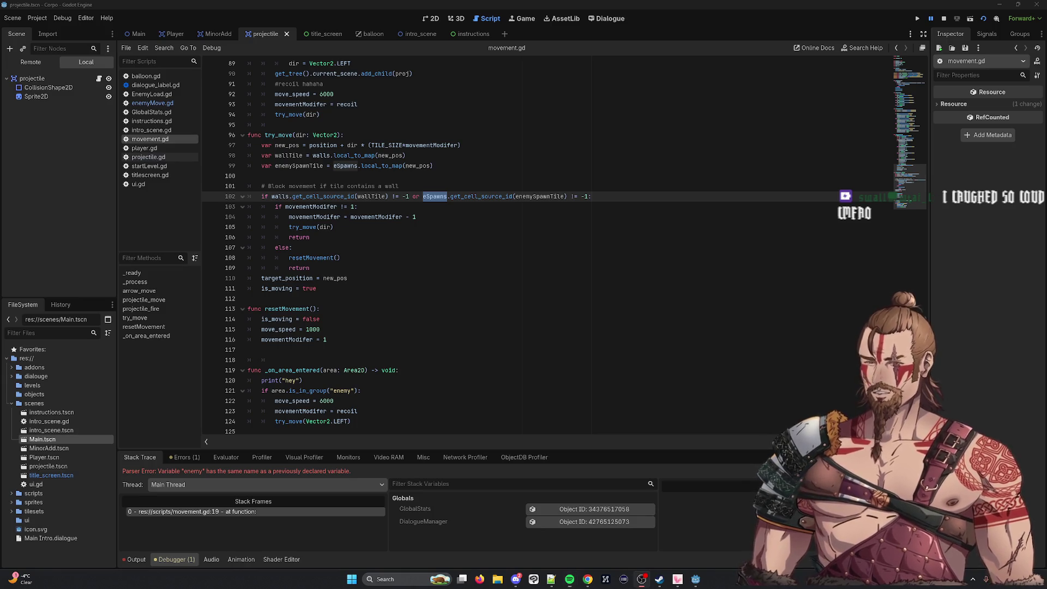
Inspect eSpawns and enemySpawnTile on line 102 of movement.gd, then switch to enemyMove.gd.
left_click(429, 200)
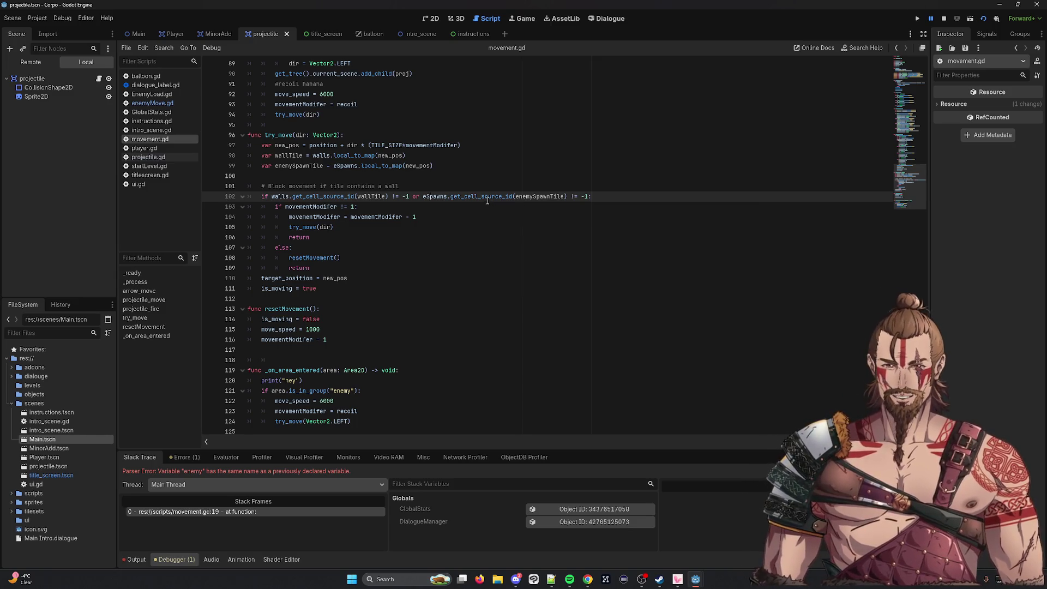
double_click(440, 196)
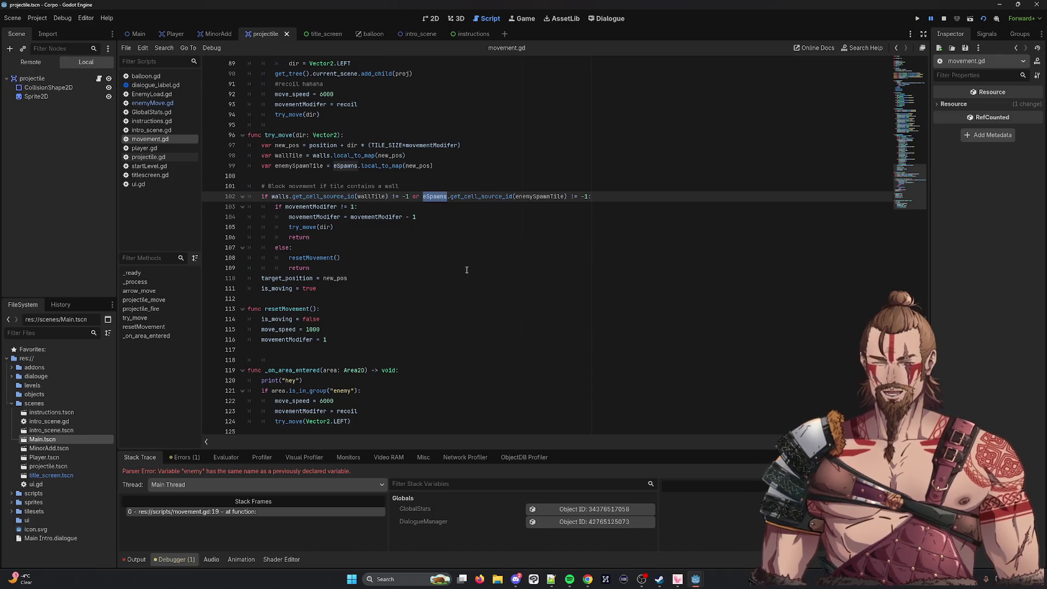
double_click(546, 196)
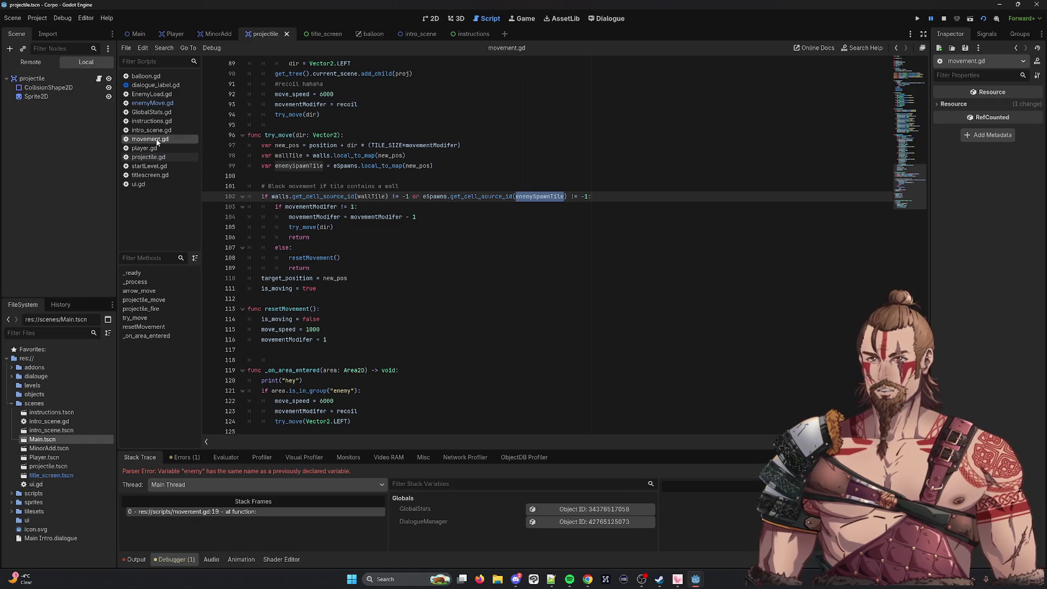
left_click(155, 103)
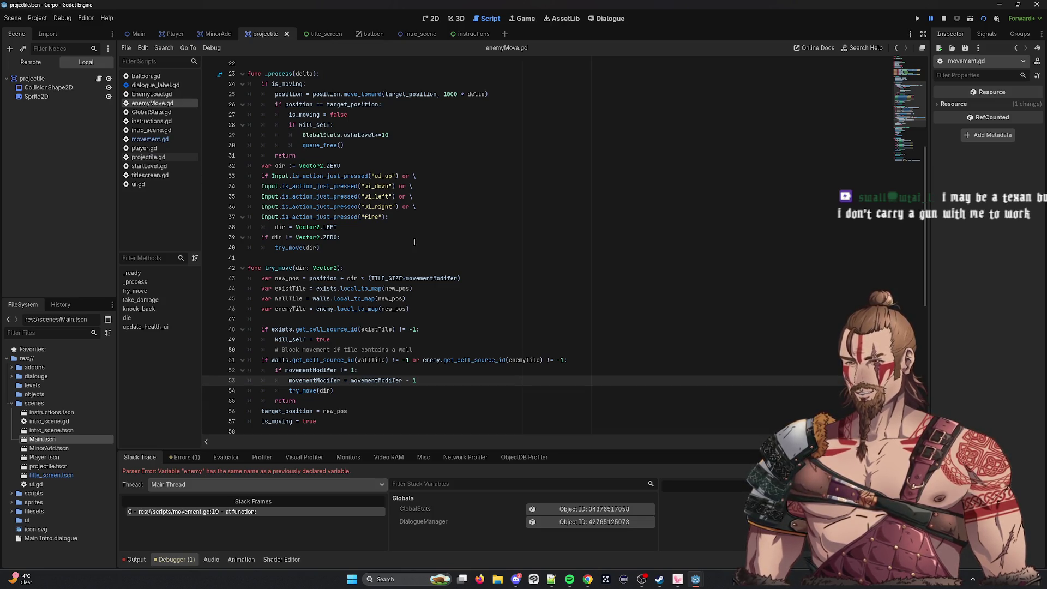
Delete 'or enemy.get_cell_source_id(enemyTile) != -1' from line 51 and the enemy variable line 16, then save.
scroll(404, 251, "down", 8)
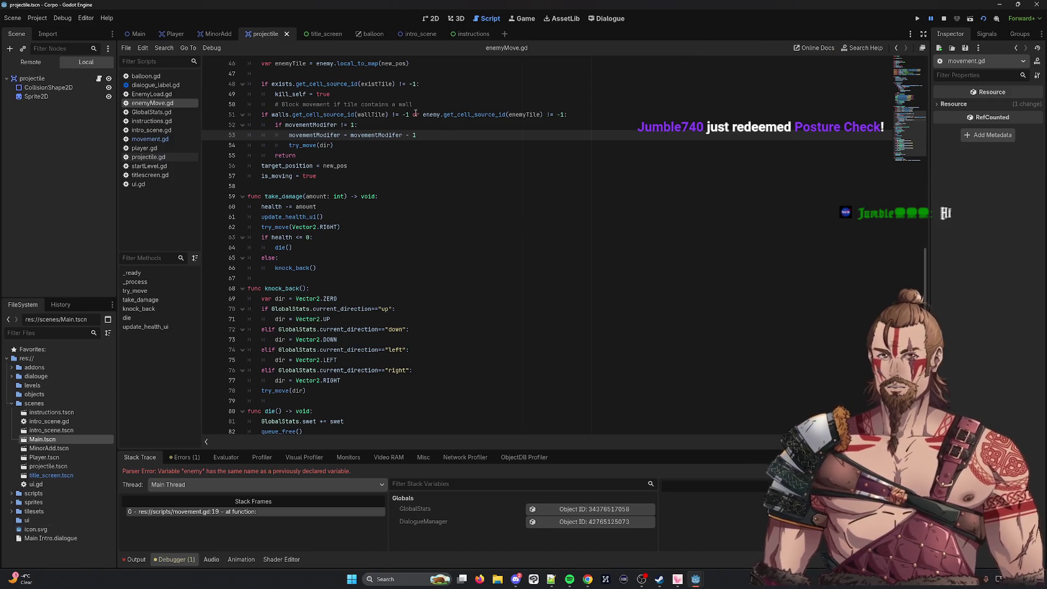
left_click_drag(413, 115, 565, 114)
key("BackSpace")
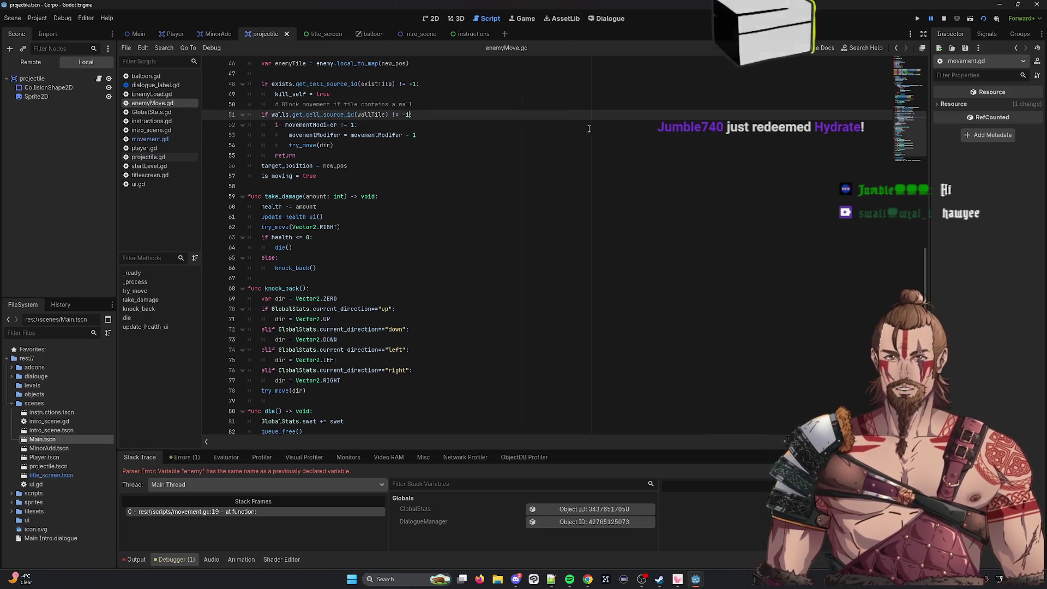
scroll(382, 218, "up", 15)
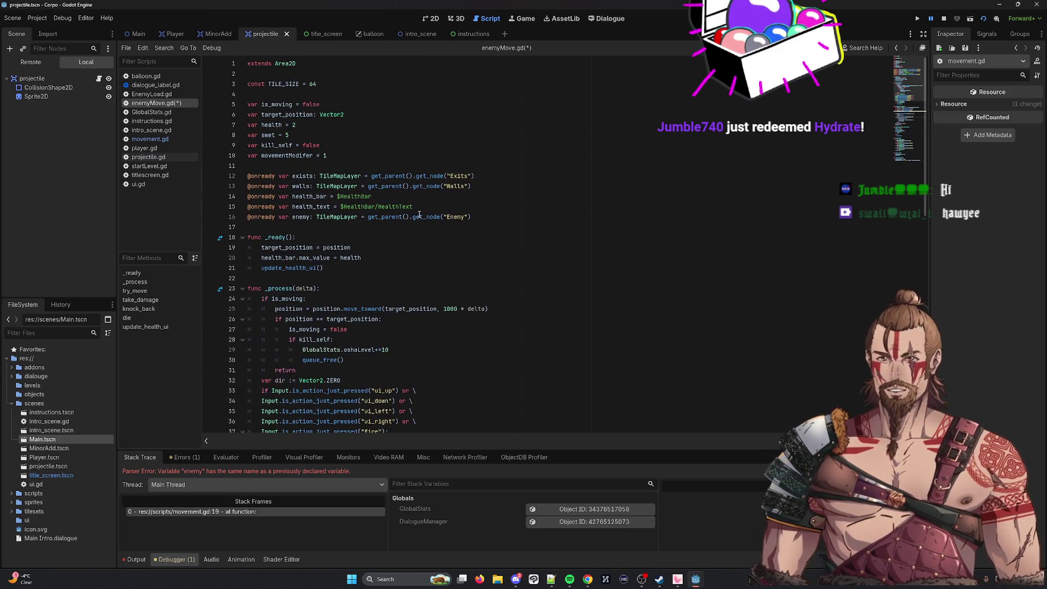
left_click(228, 216)
key("BackSpace")
key("BackSpace")
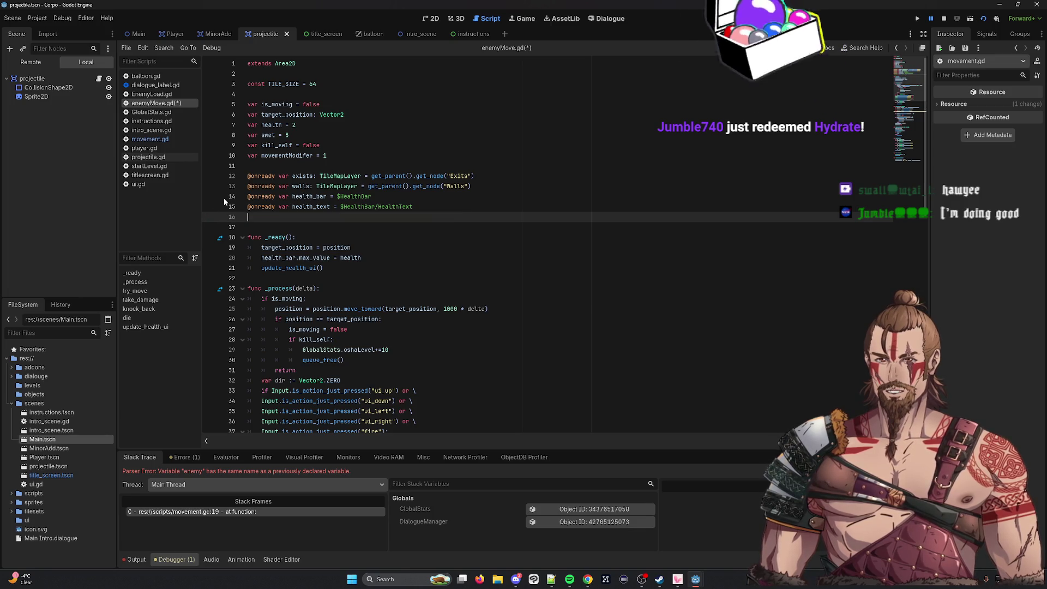
key("ctrl+s")
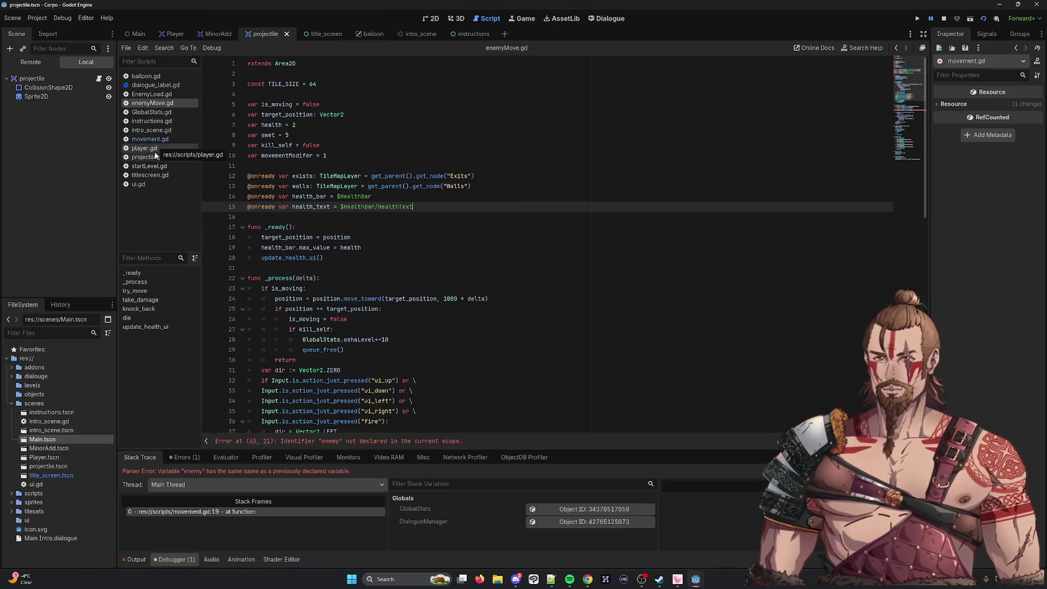
left_click(161, 140)
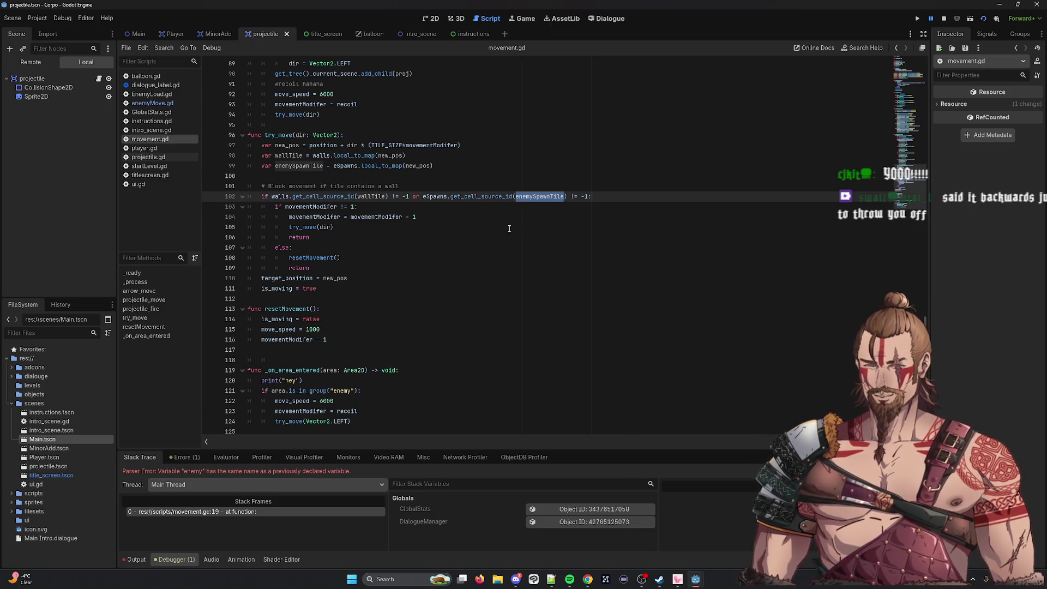
Copy connect("area_entered", _on_area_entered) from movement.gd's _ready to the end of enemyMove.gd's _ready and save.
left_click(576, 238)
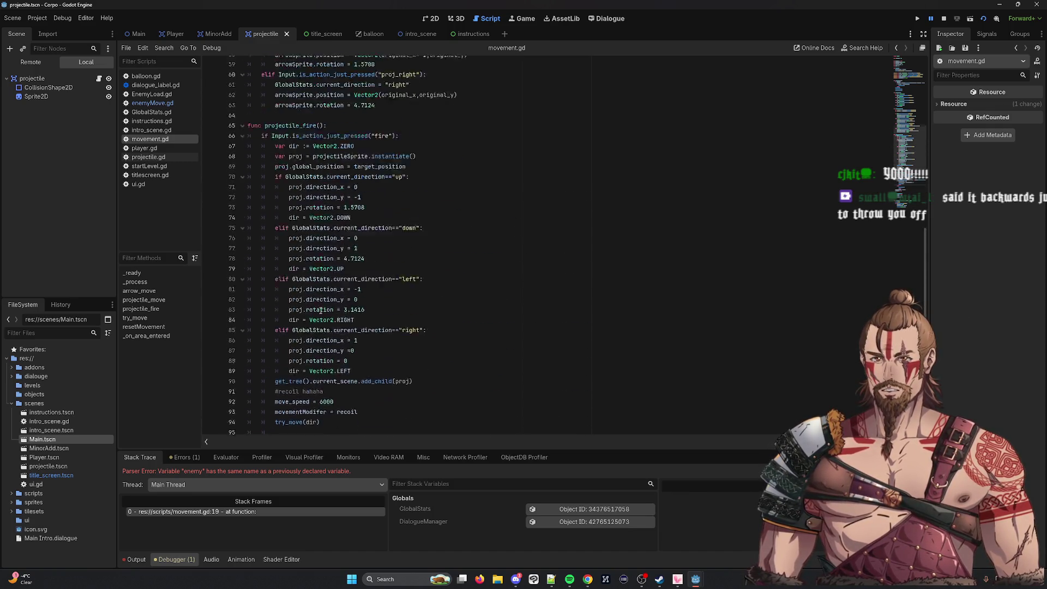
scroll(308, 362, "up", 20)
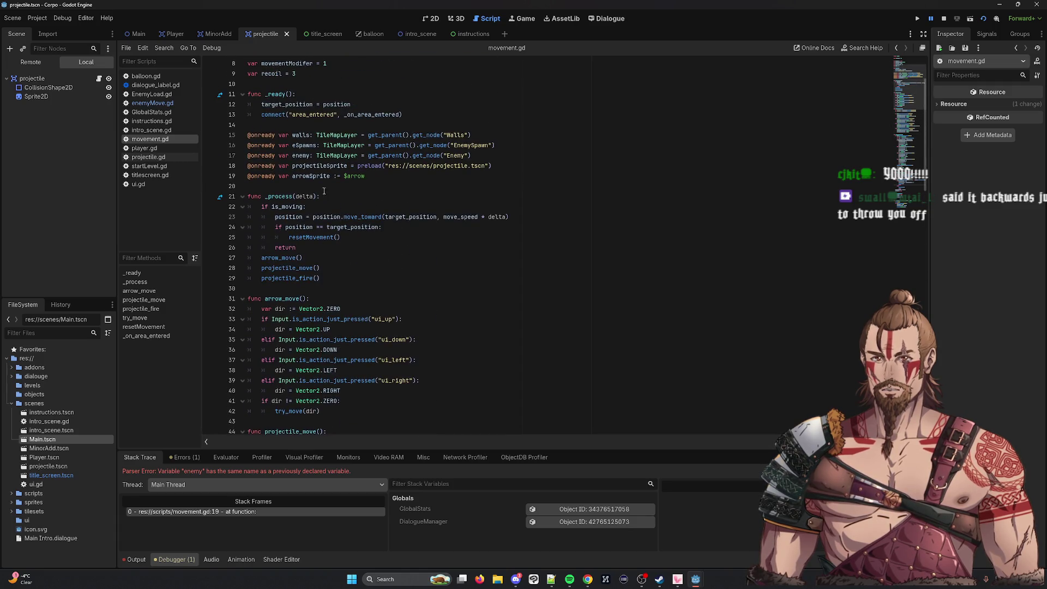
scroll(382, 175, "up", 3)
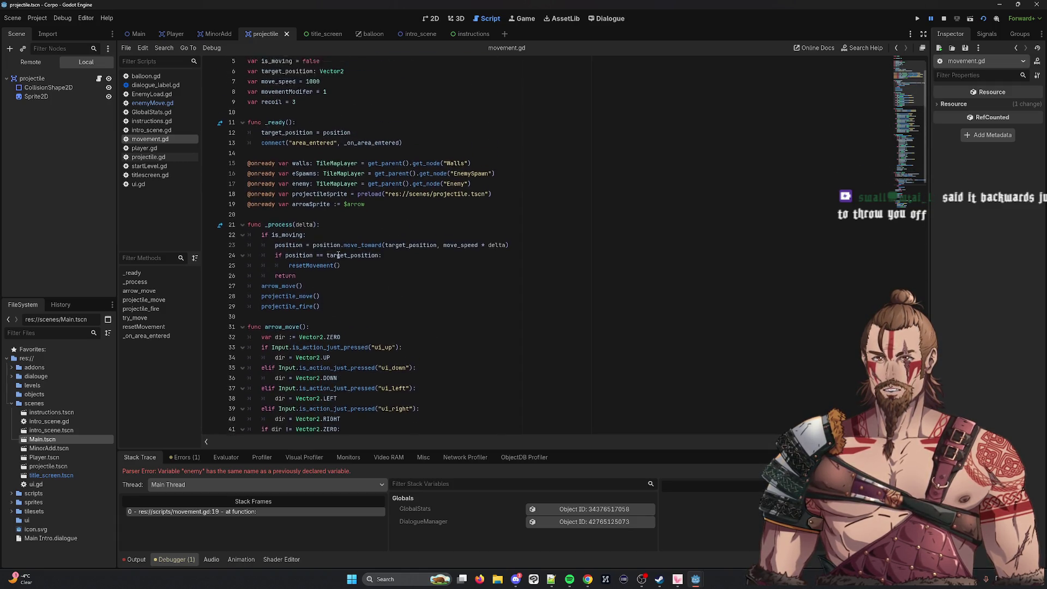
left_click_drag(402, 186, 248, 186)
key("ctrl+c")
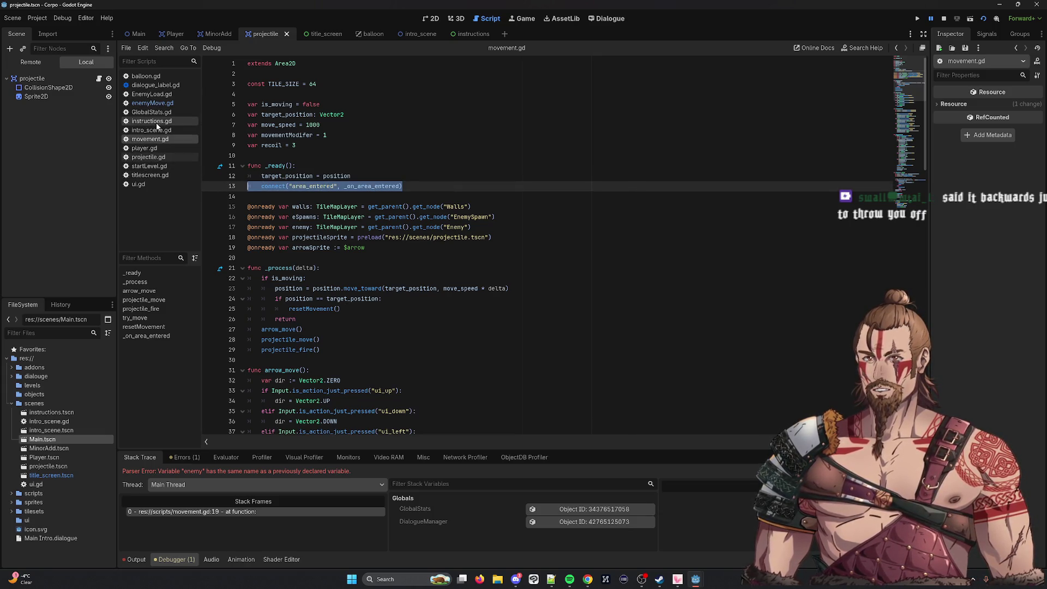
left_click(162, 103)
left_click(407, 210)
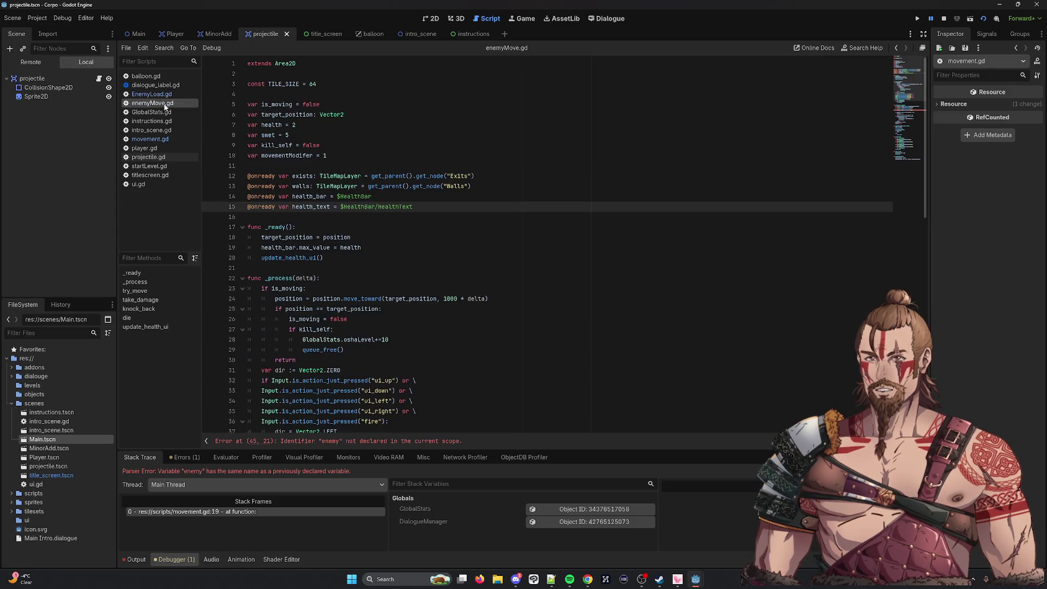
left_click(399, 261)
key("Return")
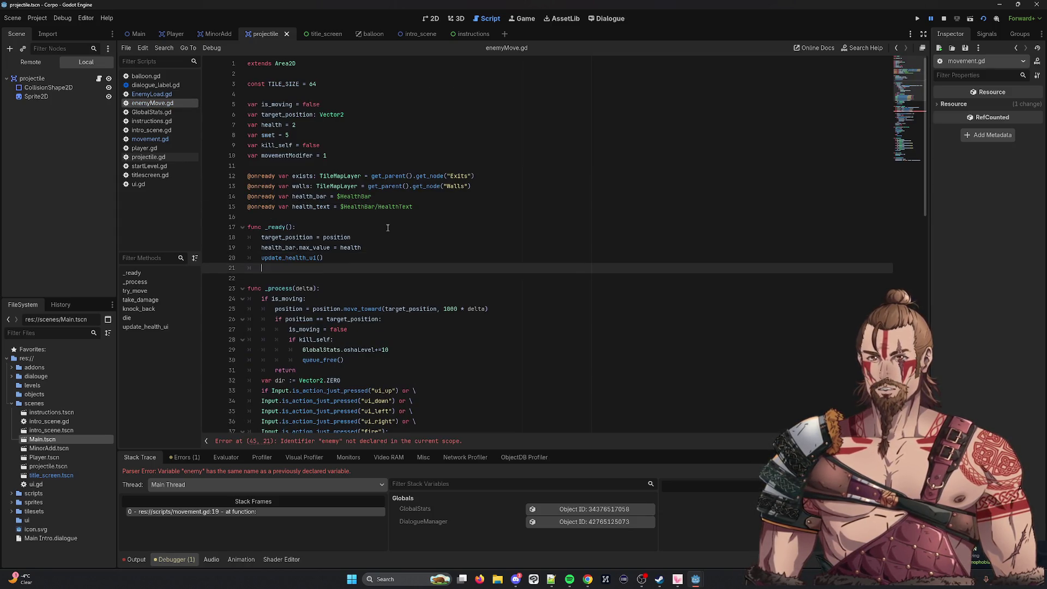
key("ctrl+v")
key("ctrl+s")
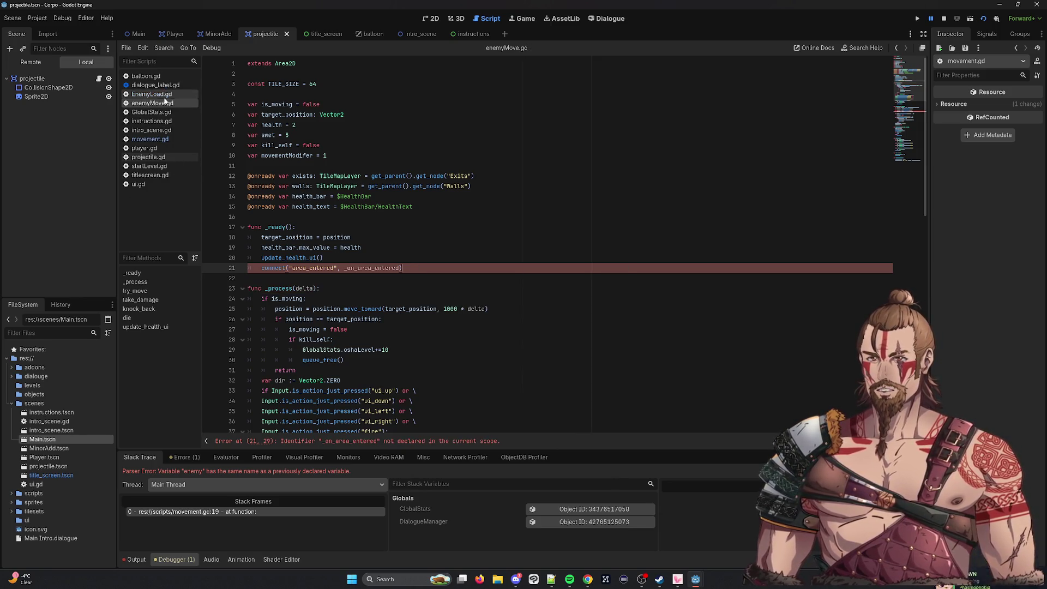
left_click(155, 139)
Remove the print("hey") debug line from movement.gd's _on_area_entered and select the function for copying.
scroll(329, 316, "down", 15)
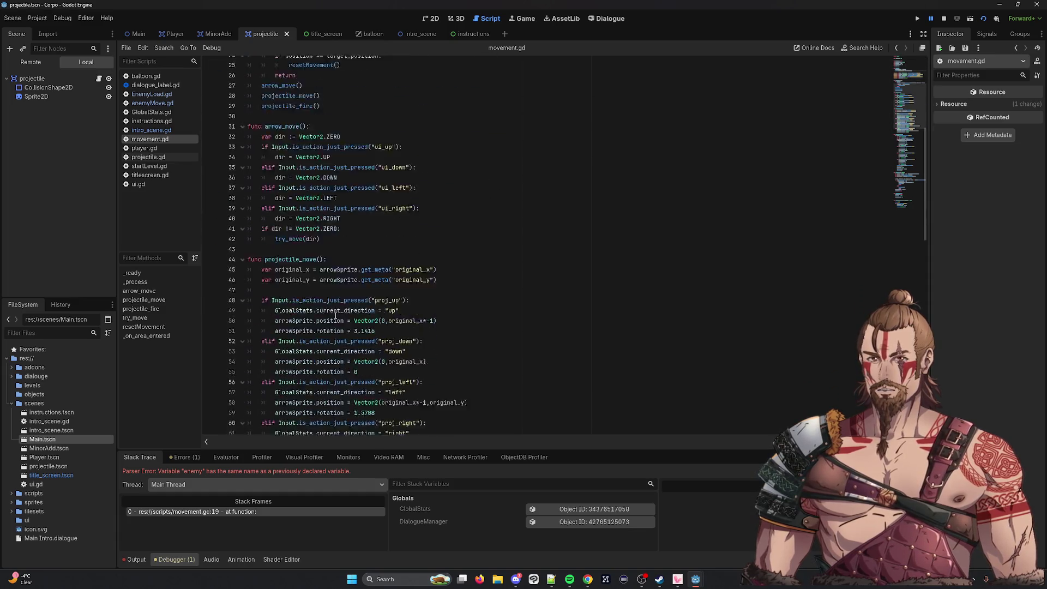
scroll(329, 317, "down", 8)
mouse_move(383, 425)
left_mouse_down()
mouse_move(353, 382)
mouse_move(266, 367)
mouse_move(244, 375)
left_mouse_up()
left_click(354, 382)
key("BackSpace")
key("BackSpace")
left_click_drag(386, 412, 248, 367)
key("ctrl+c")
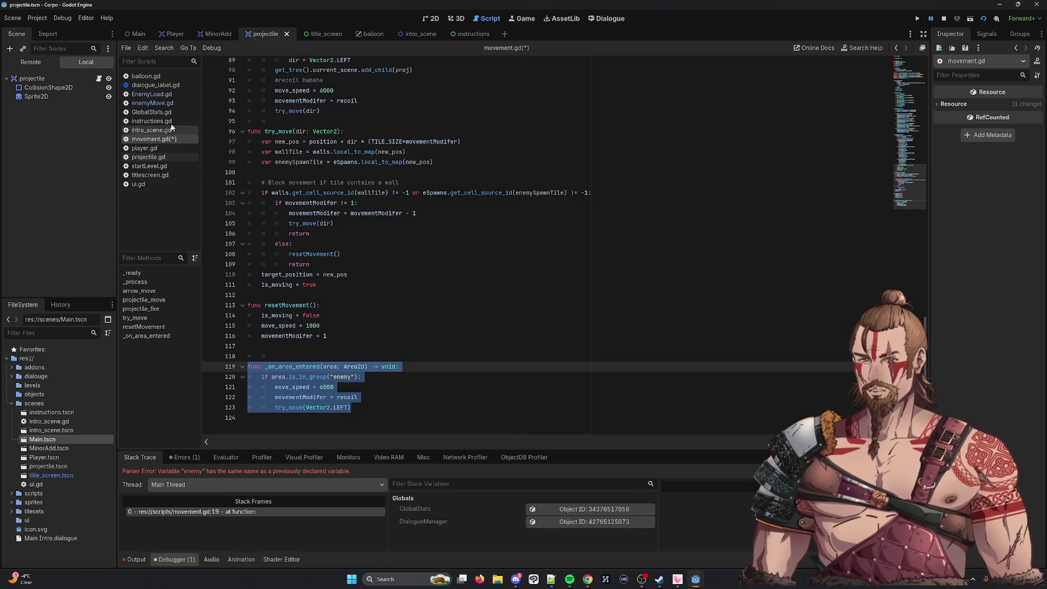
Paste _on_area_entered after update_health_ui in enemyMove.gd, dropping the move_speed and movementModifer lines, and save.
left_click(153, 103)
scroll(357, 360, "down", 5)
scroll(357, 360, "down", 10)
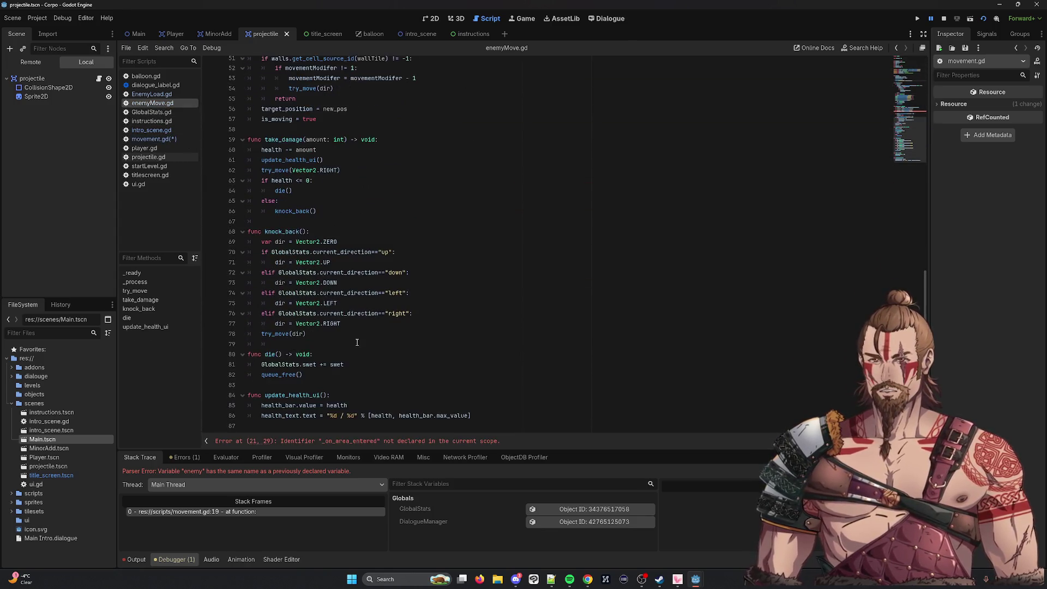
left_click(554, 417)
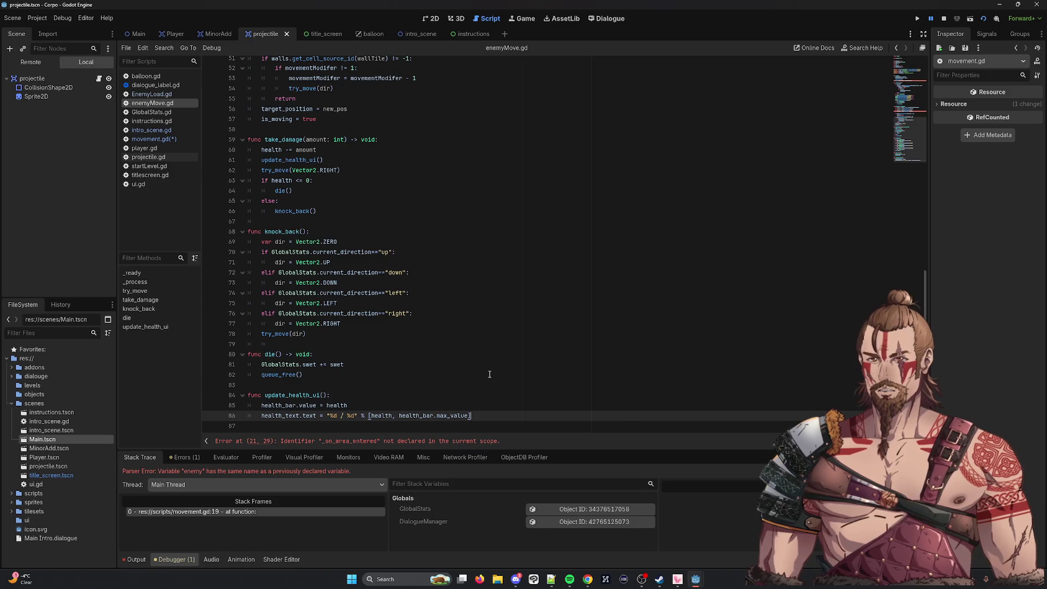
key("Return")
key("Return")
key("ctrl+v")
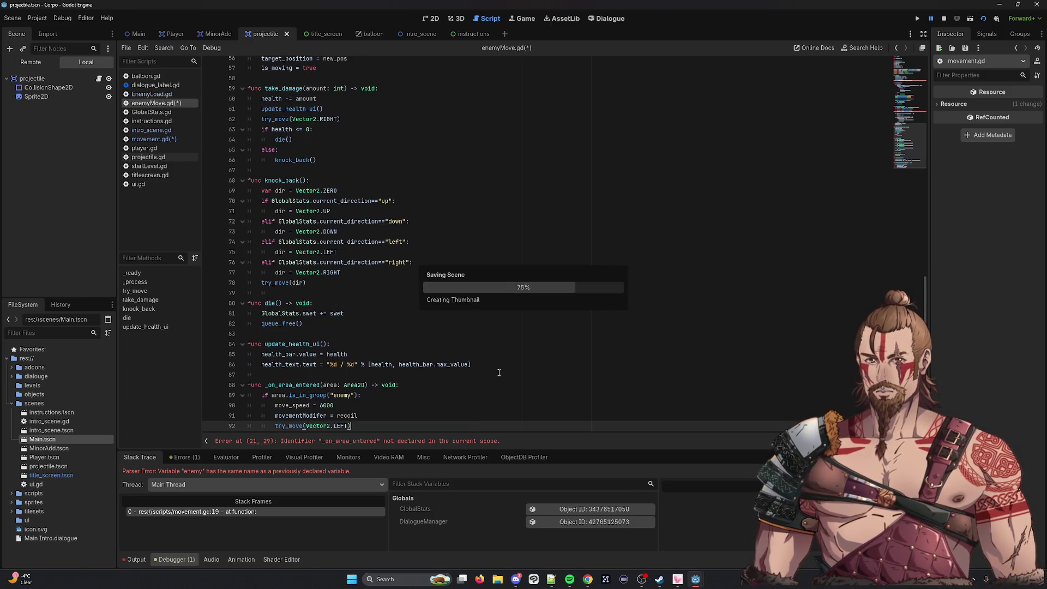
key("BackSpace")
key("BackSpace")
key("BackSpace")
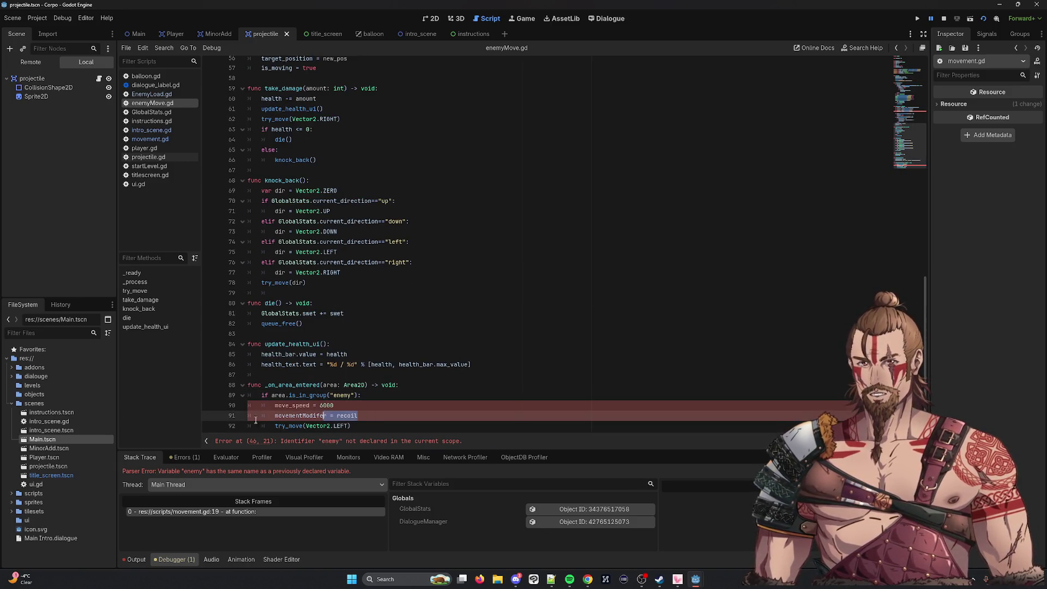
key("ctrl+z")
key("ctrl+z")
key("ctrl+z")
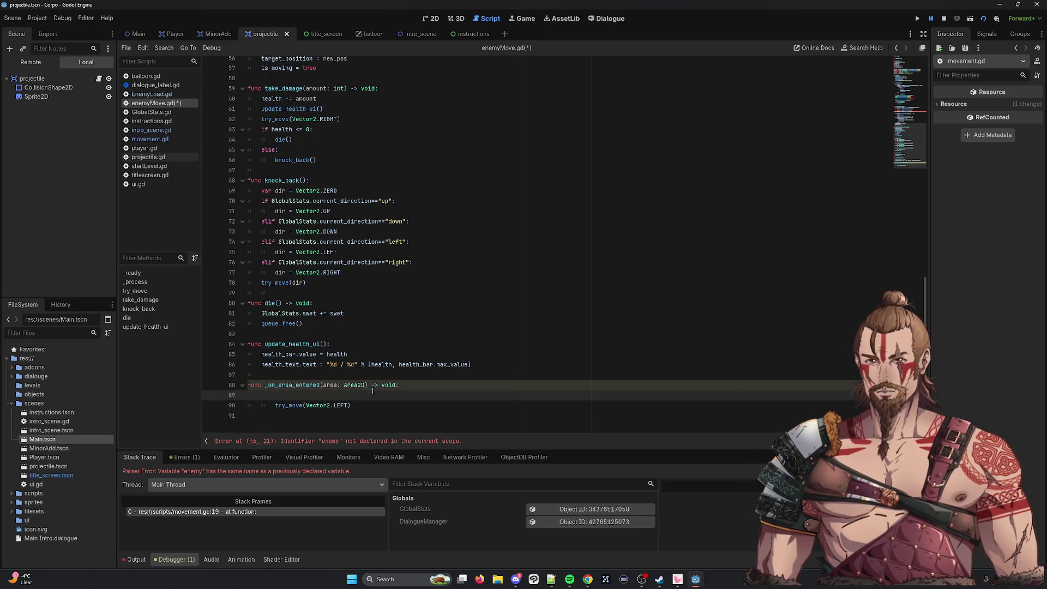
key("BackSpace")
key("BackSpace")
key("BackSpace")
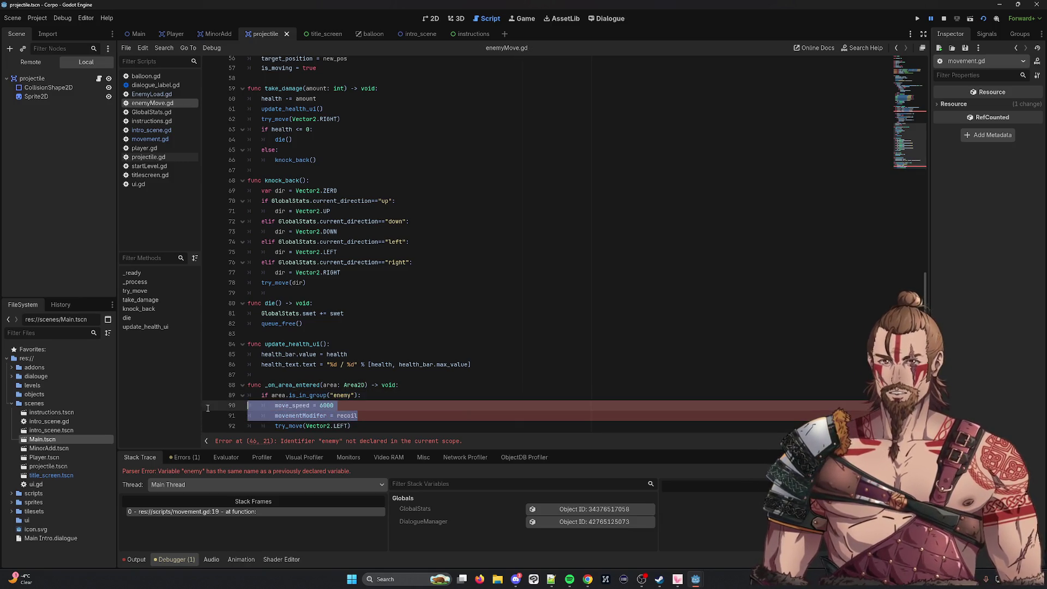
key("ctrl+z")
key("ctrl+z")
key("ctrl+z")
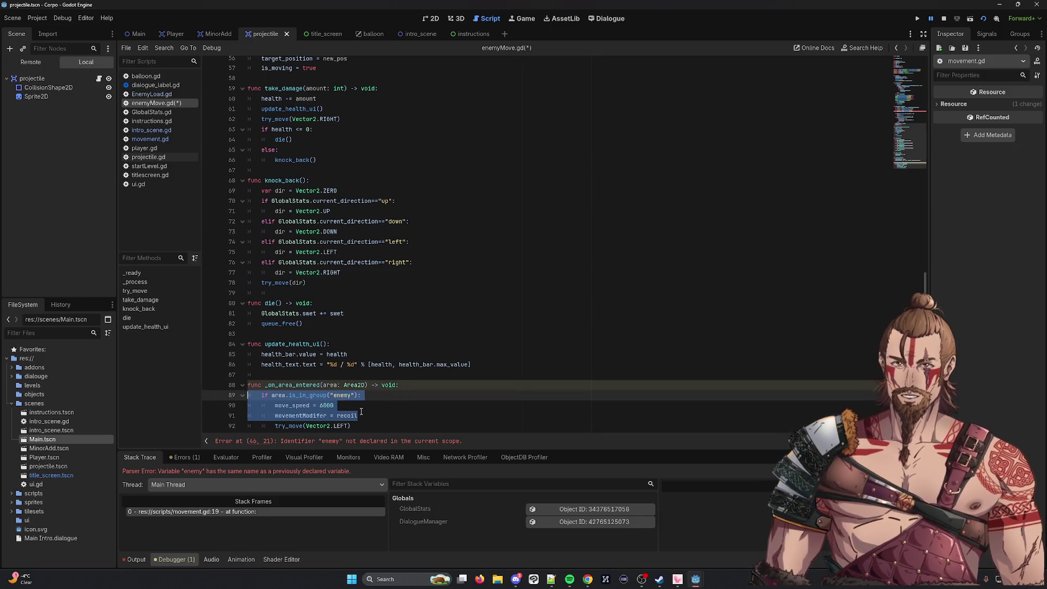
key("BackSpace")
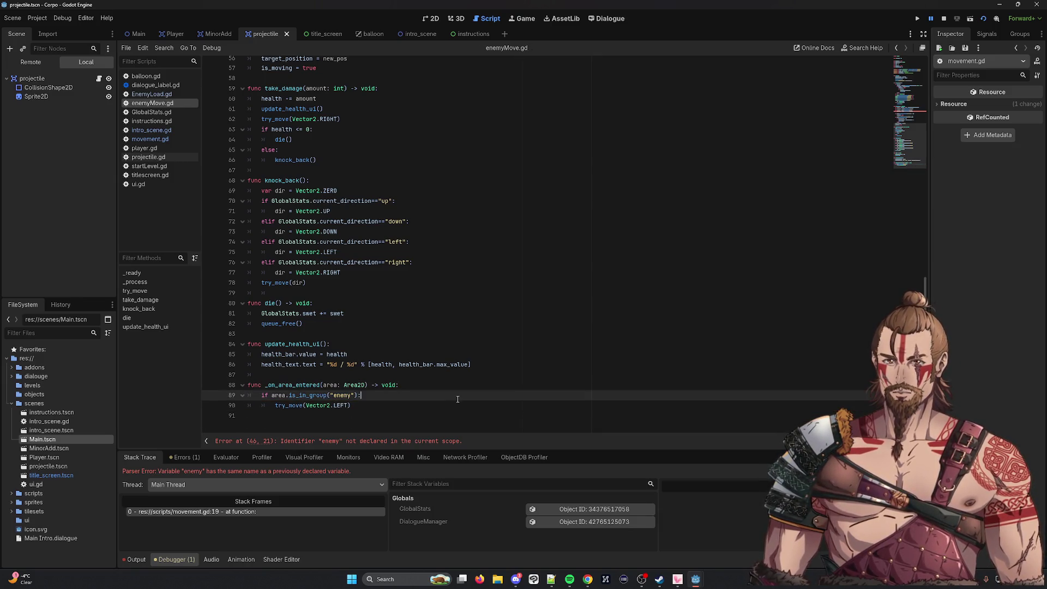
key("ctrl+s")
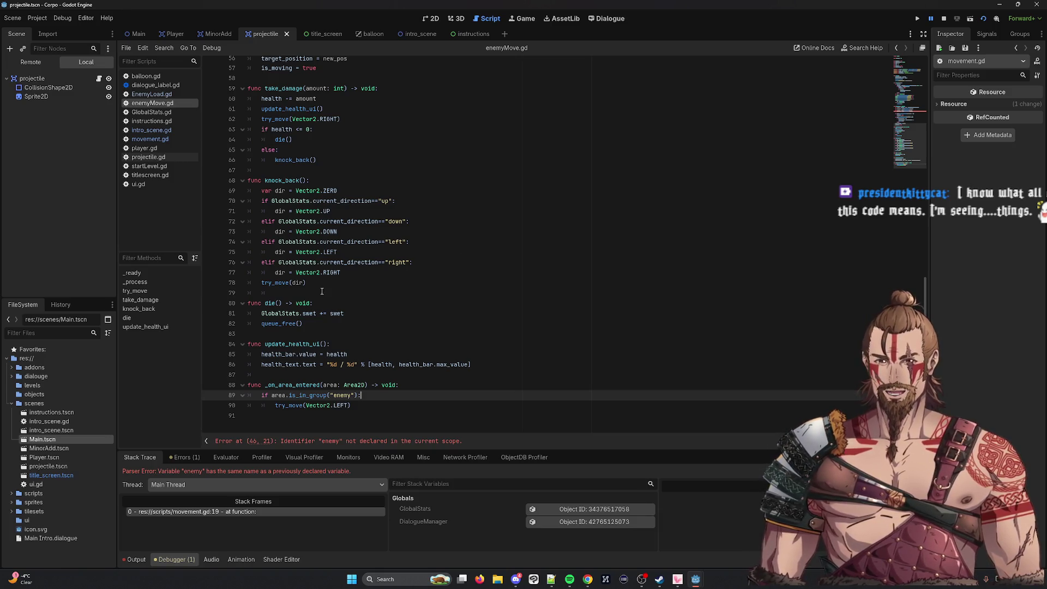
mouse_move(303, 311)
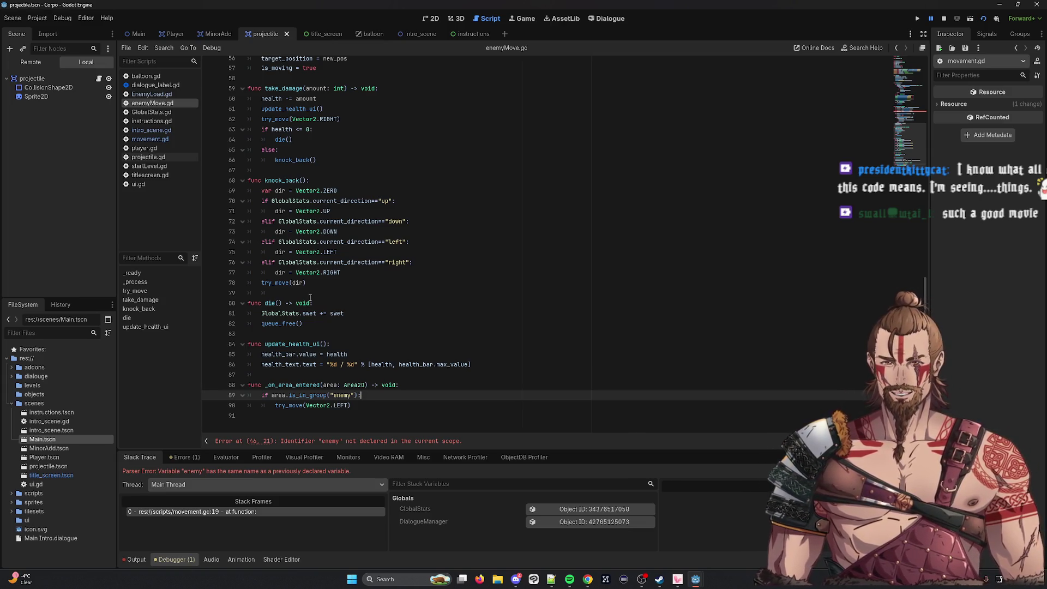
double_click(307, 395)
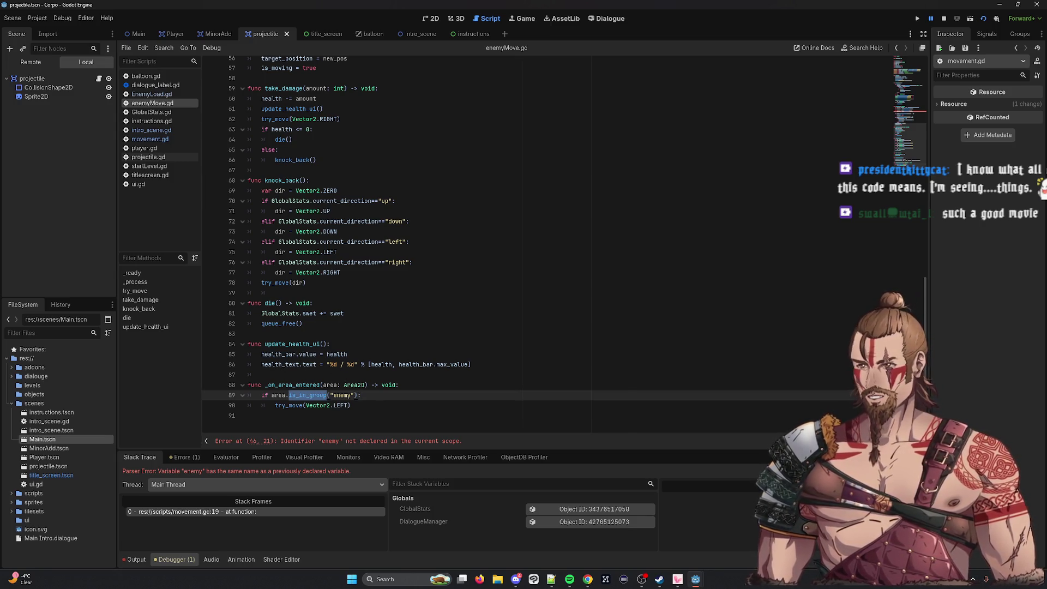
key("alt+Tab")
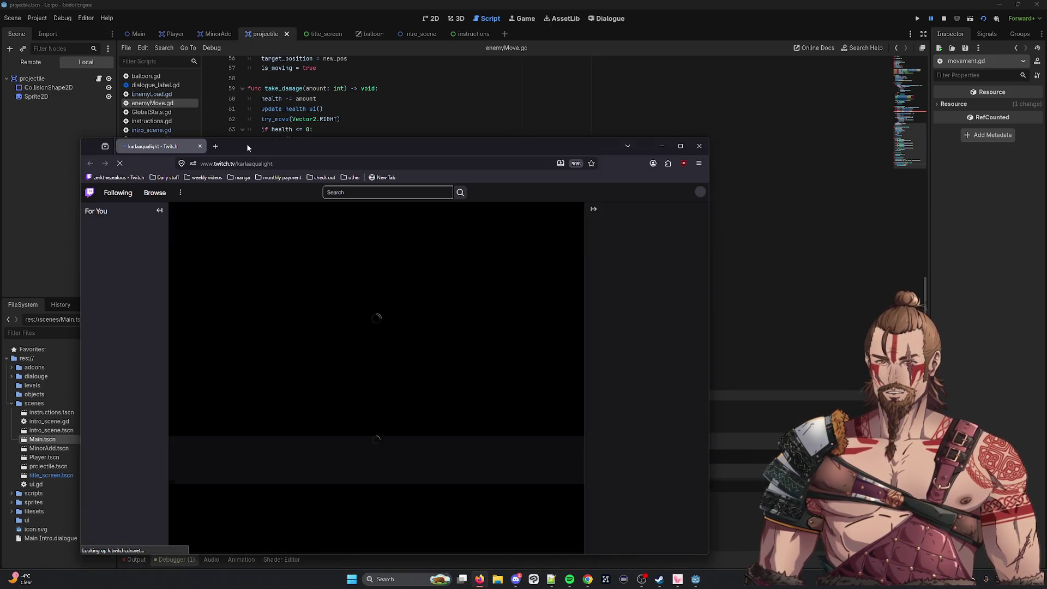
left_click_drag(247, 145, 230, 84)
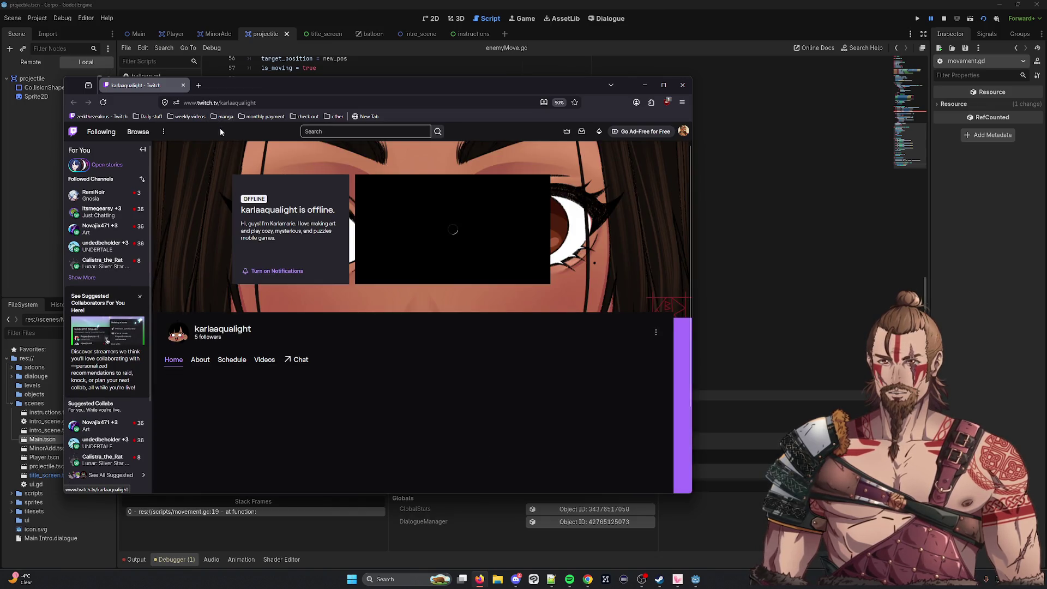
left_click(229, 361)
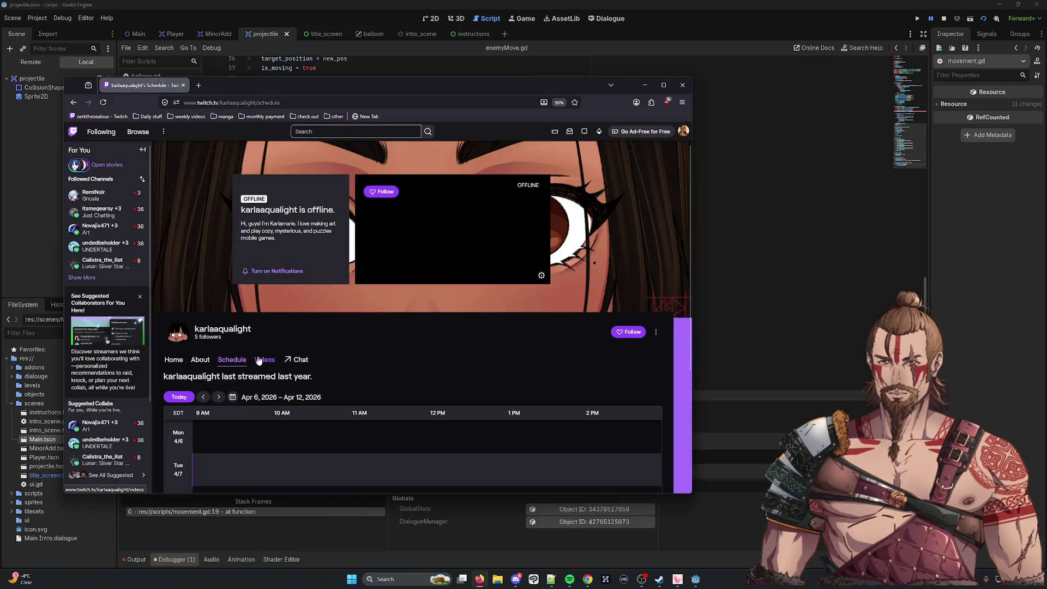
left_click(259, 360)
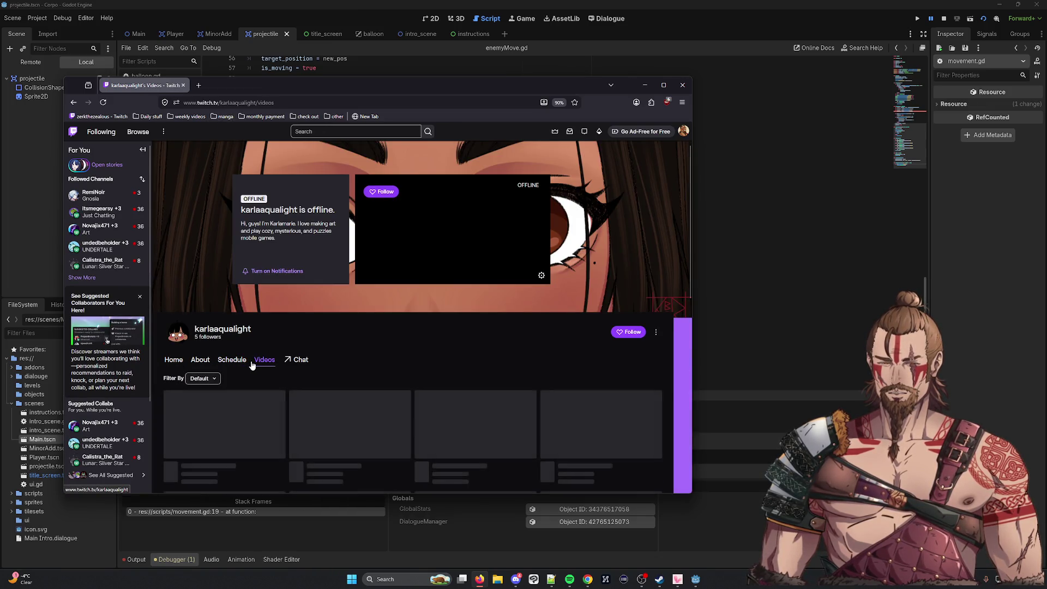
left_click(185, 86)
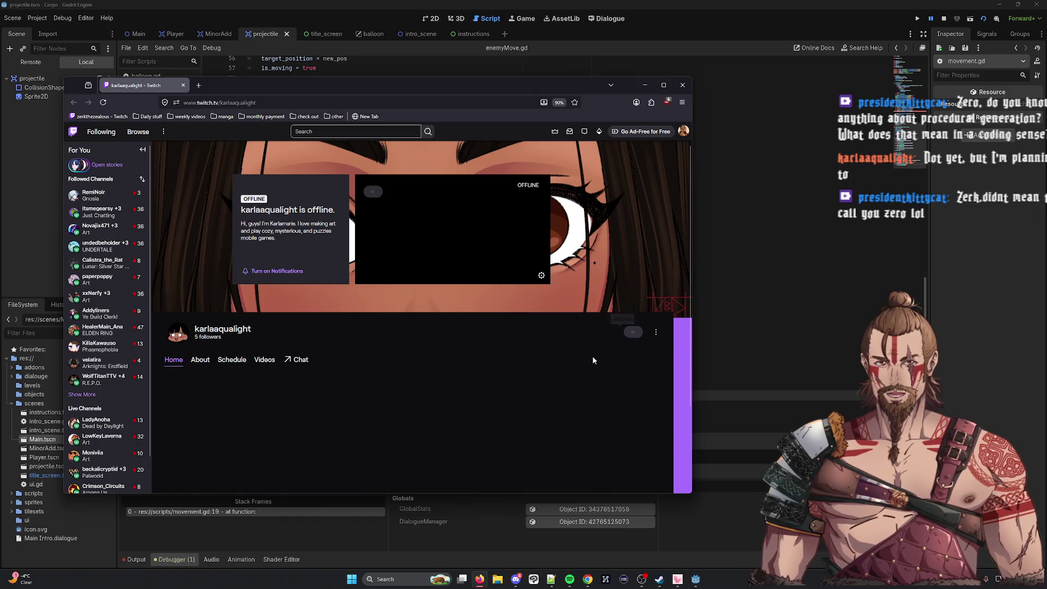
key("alt+Tab")
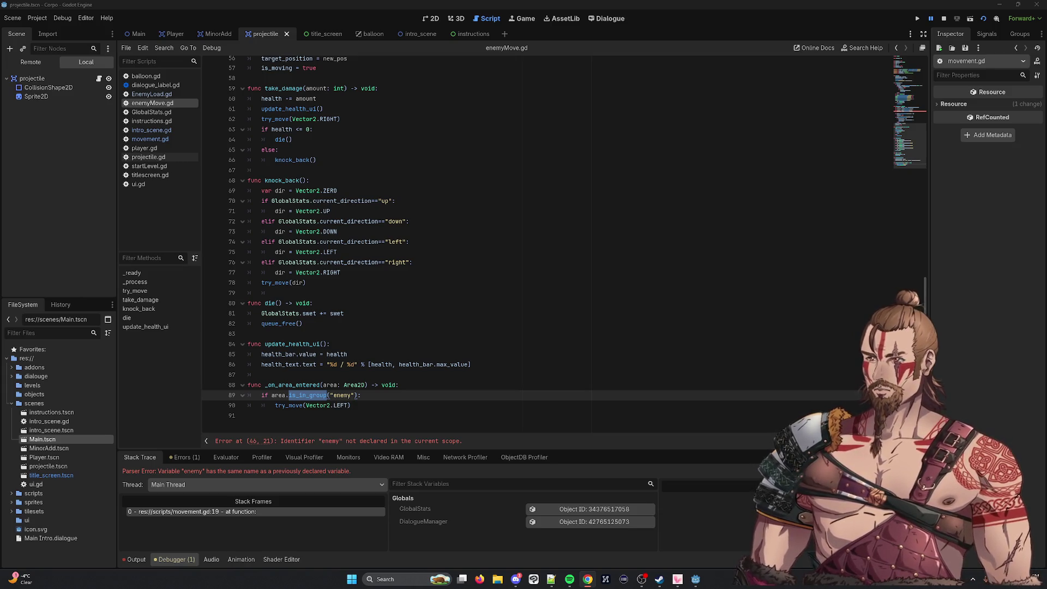
key("XF86AudioLowerVolume")
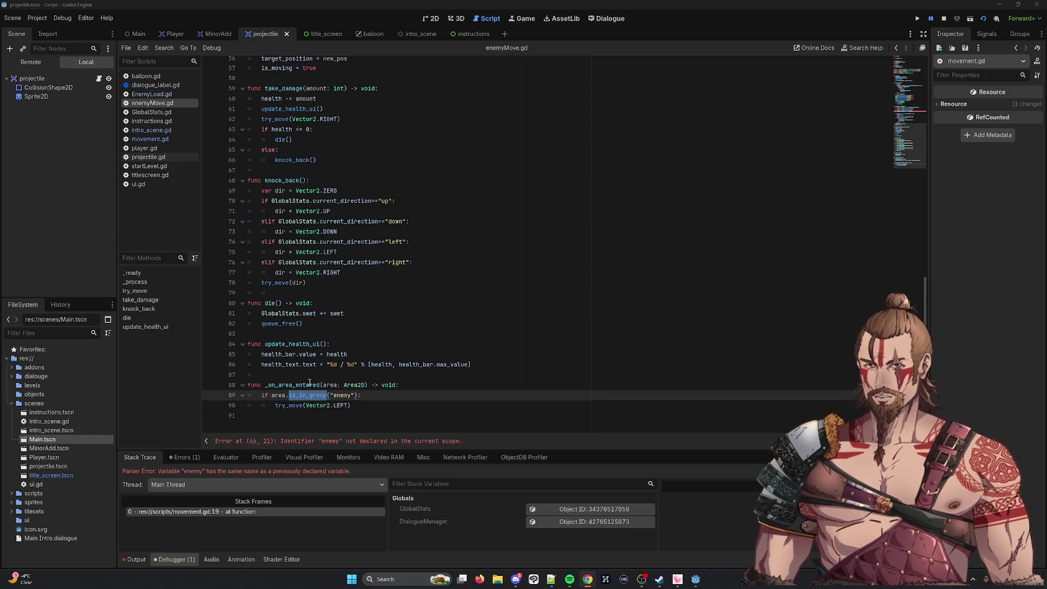
Review _on_area_entered, is_moving and the enemyTile line 46 in enemyMove.gd.
double_click(309, 384)
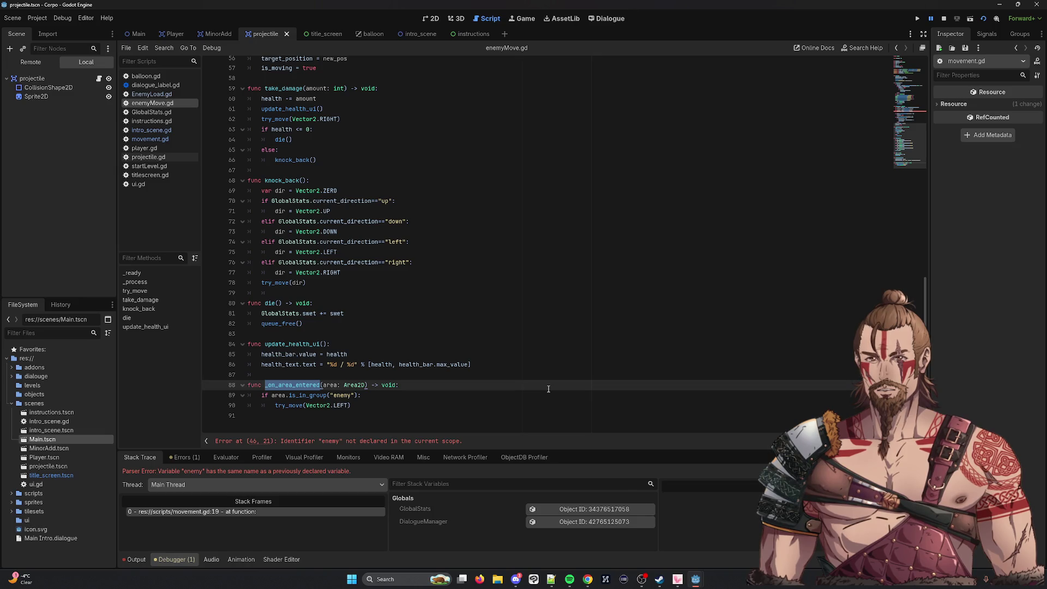
scroll(669, 253, "up", 4)
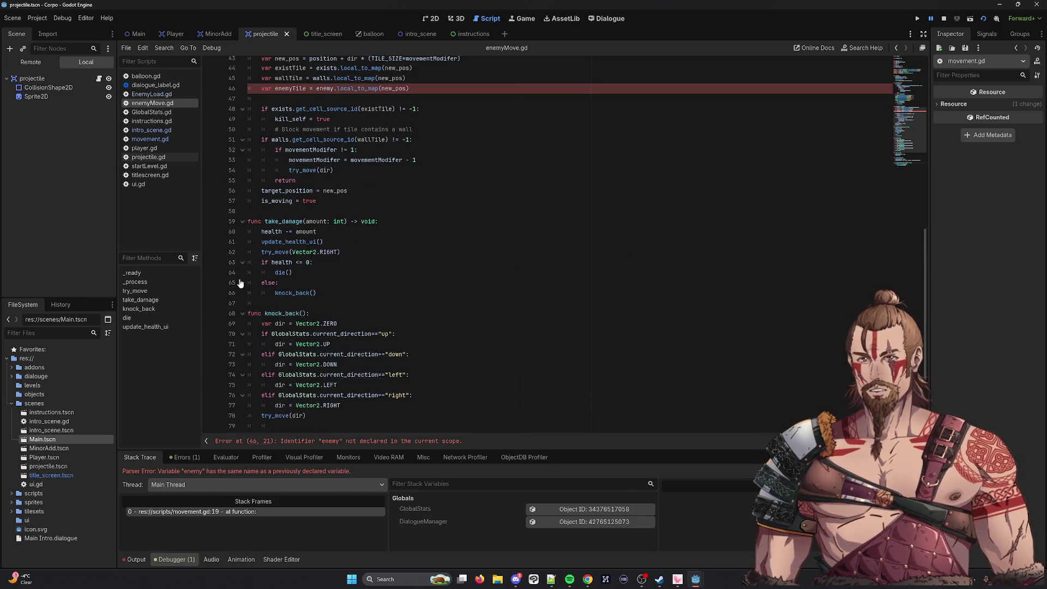
double_click(281, 200)
scroll(620, 251, "up", 2)
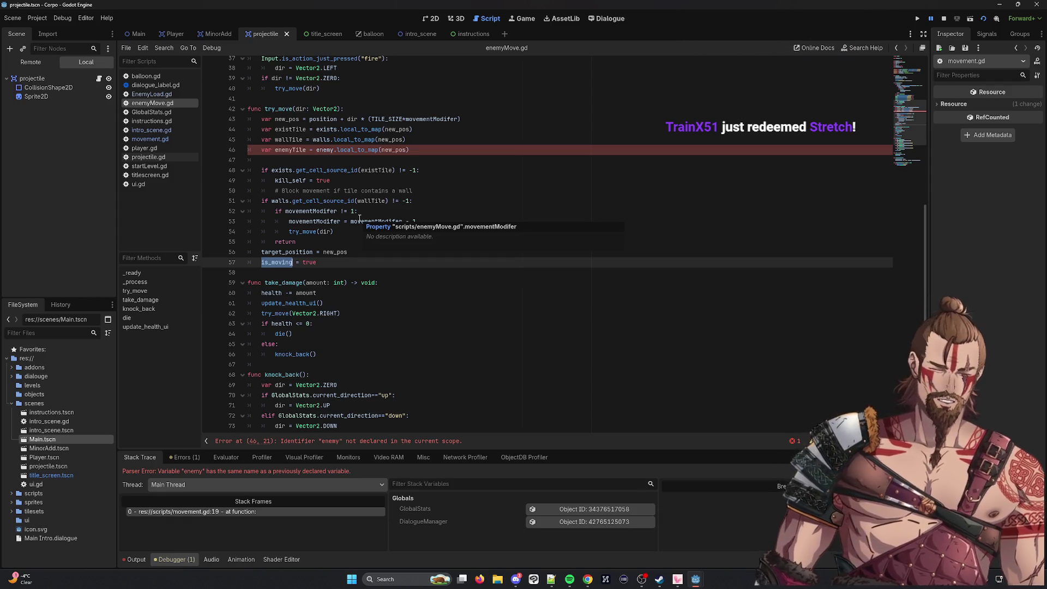
left_click(379, 274)
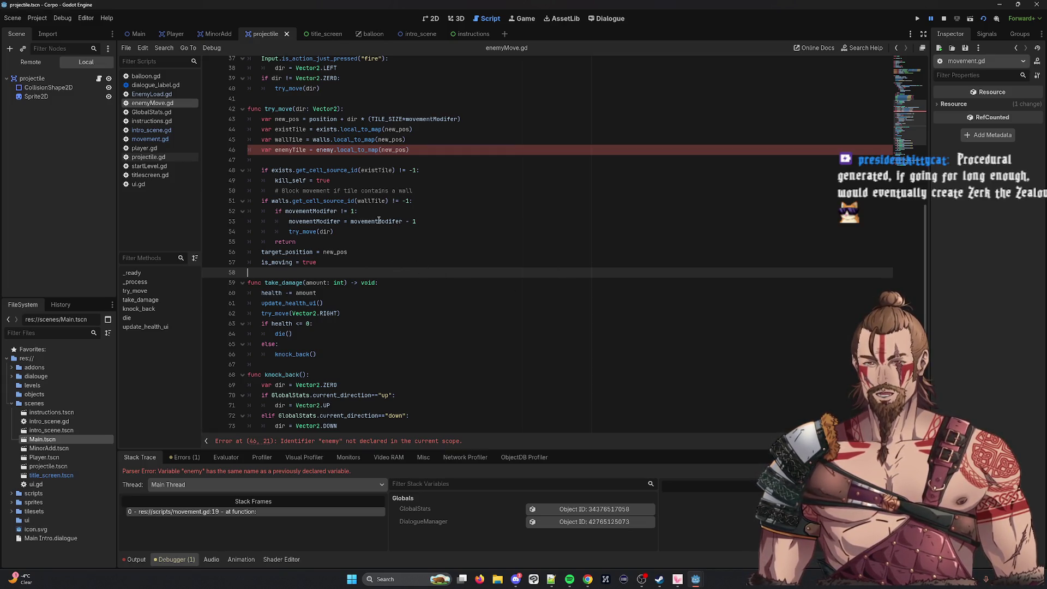
left_click(476, 137)
scroll(475, 148, "up", 4)
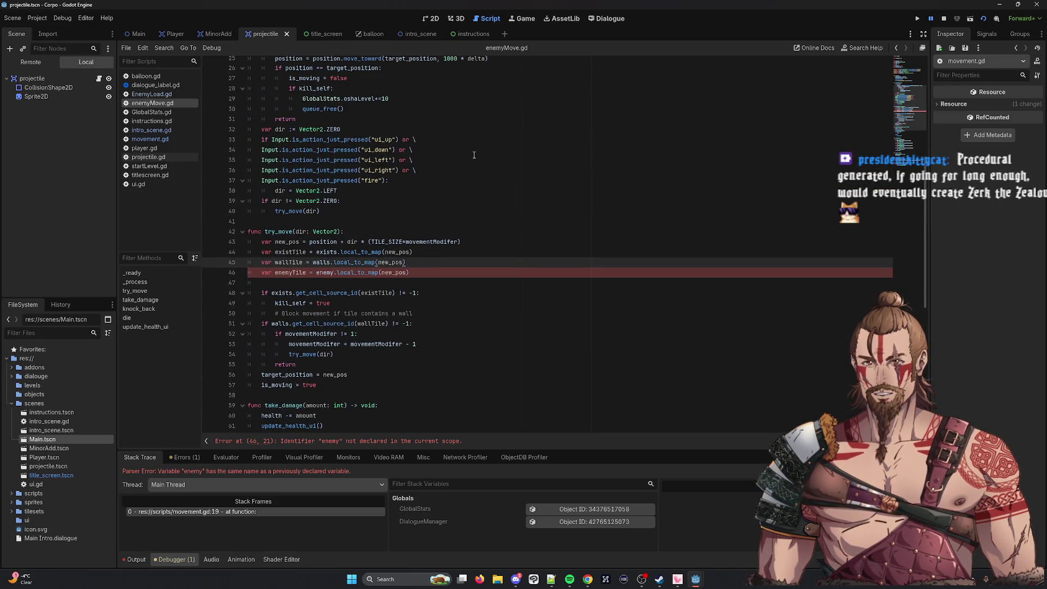
left_click(286, 272)
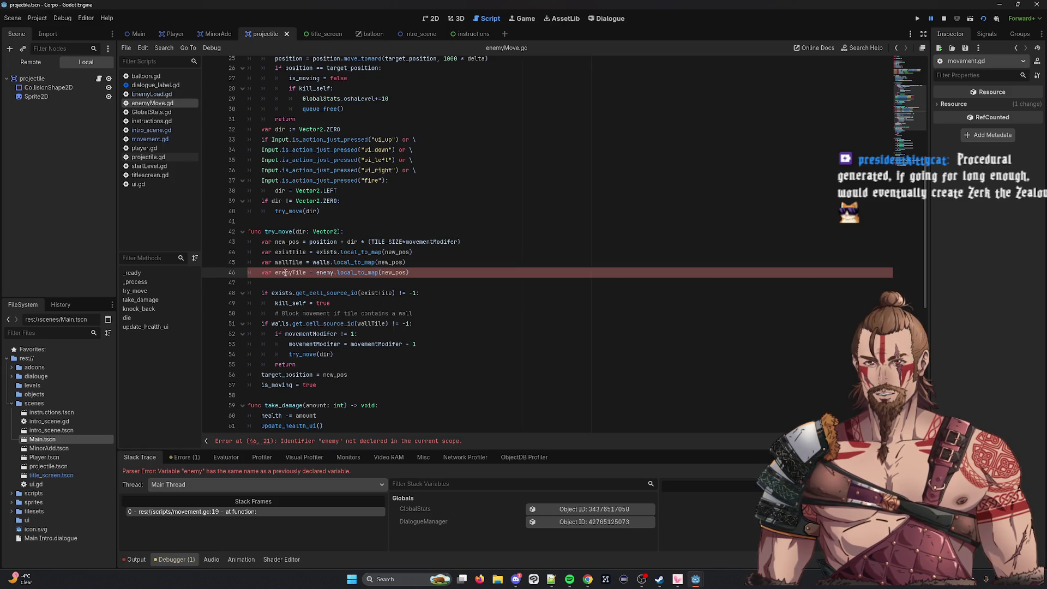
scroll(514, 304, "up", 8)
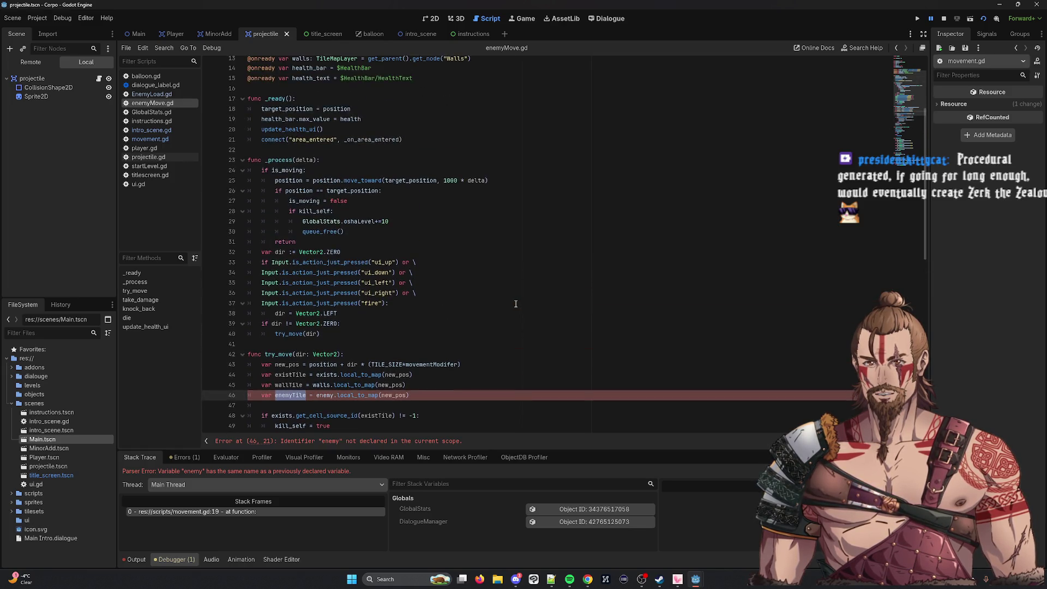
scroll(514, 303, "down", 9)
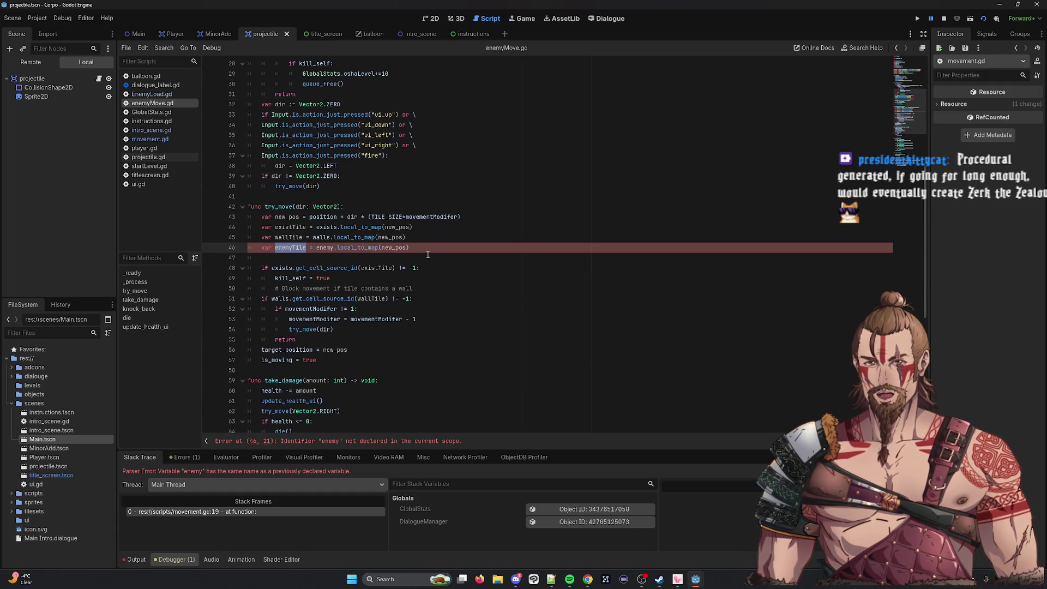
Delete the erroring enemyTile declaration on line 46, then check kill_self, is_moving and try_move usage.
left_click(231, 247)
key("BackSpace")
key("BackSpace")
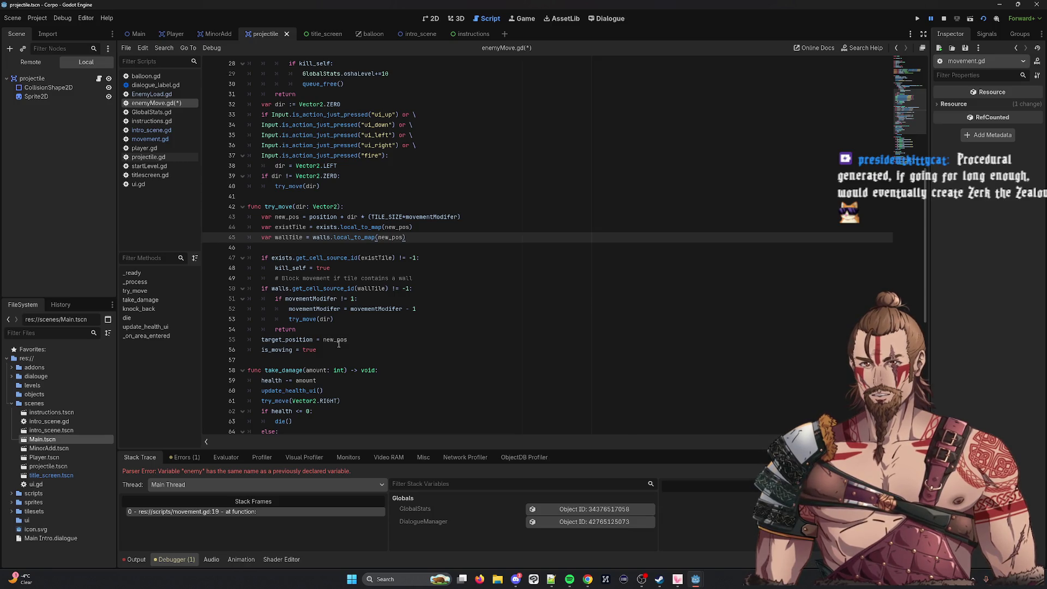
double_click(302, 266)
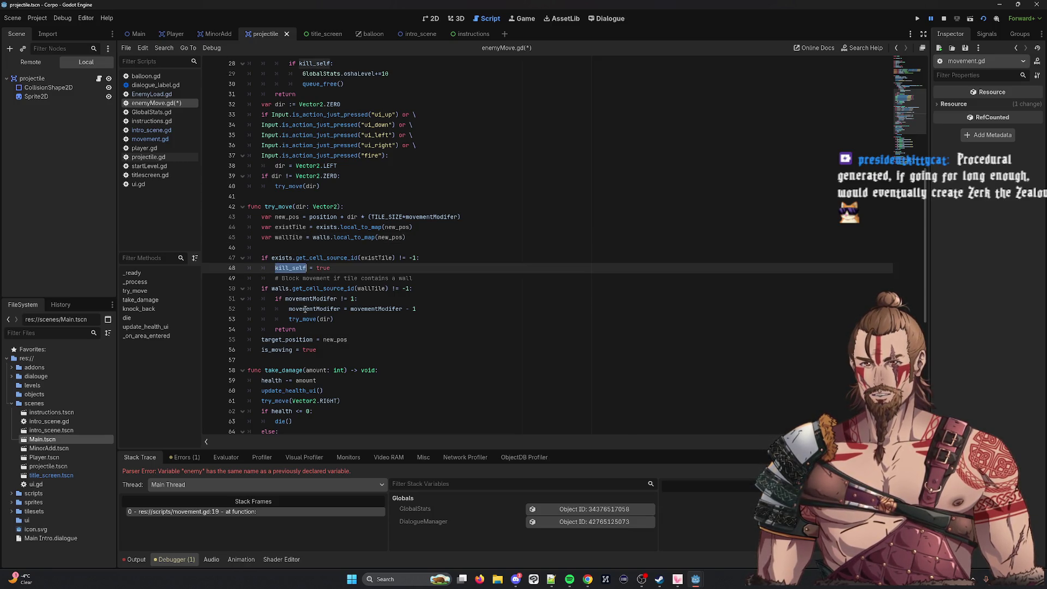
double_click(280, 351)
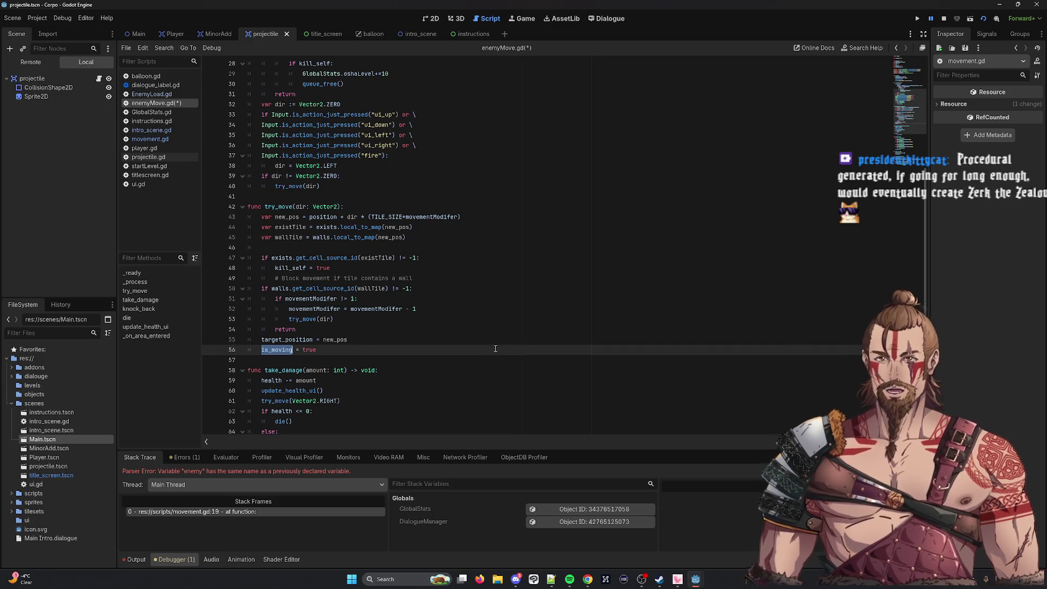
scroll(474, 322, "up", 6)
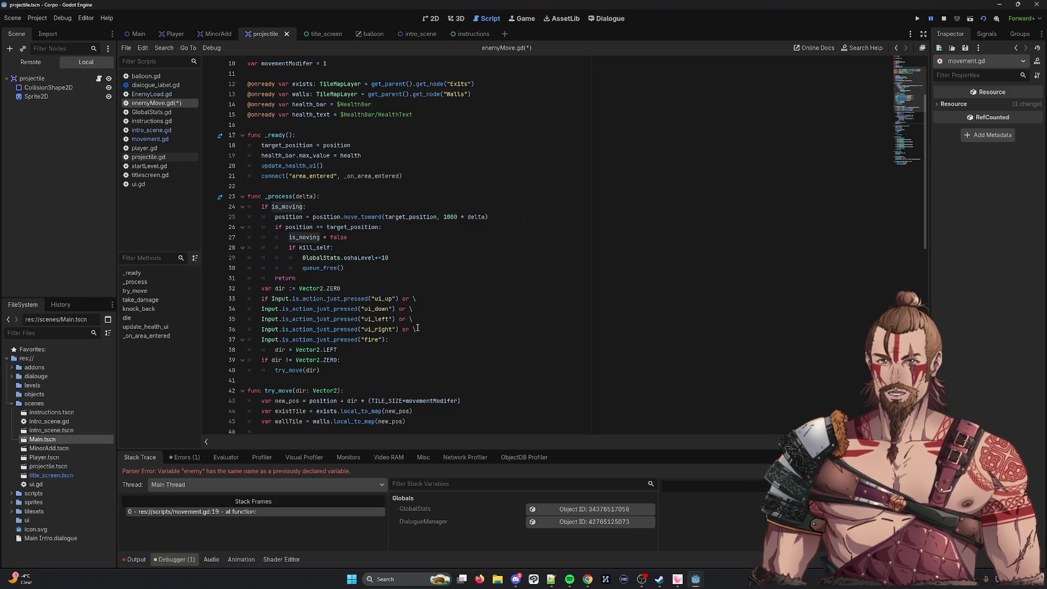
scroll(416, 327, "down", 5)
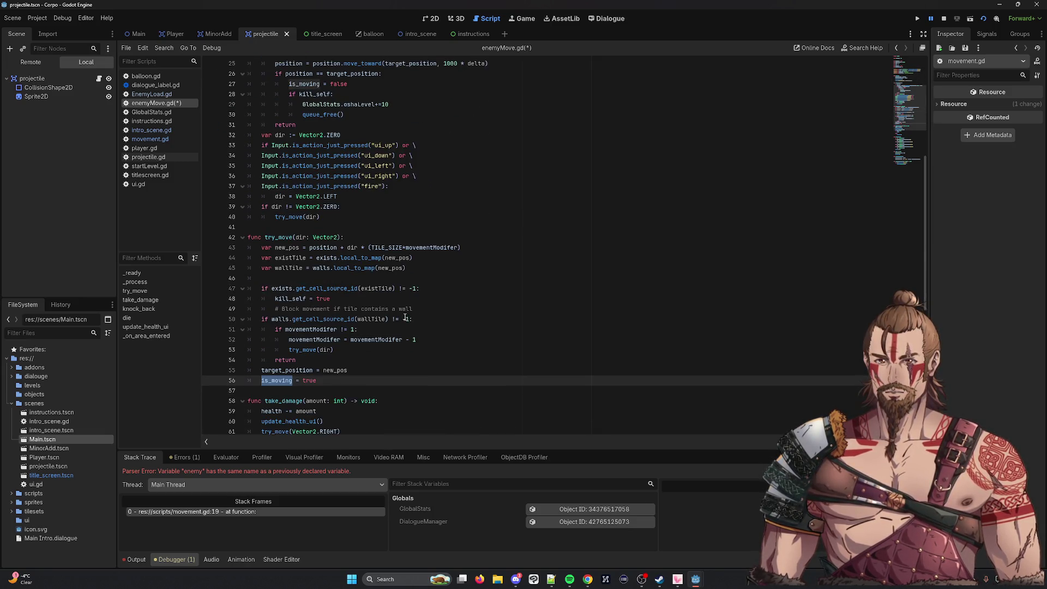
double_click(308, 349)
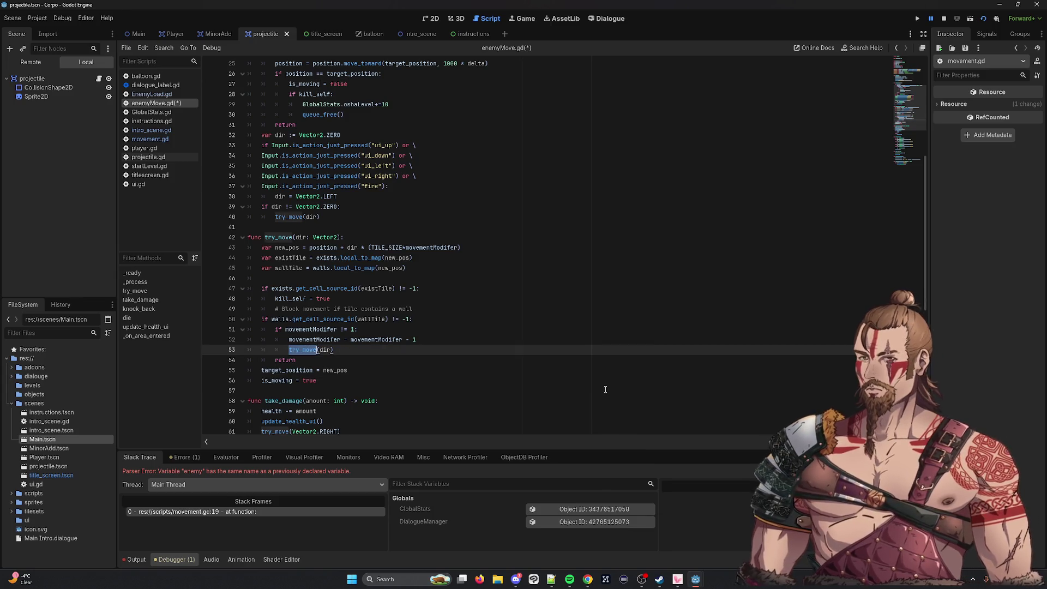
scroll(449, 360, "down", 10)
left_click(393, 413)
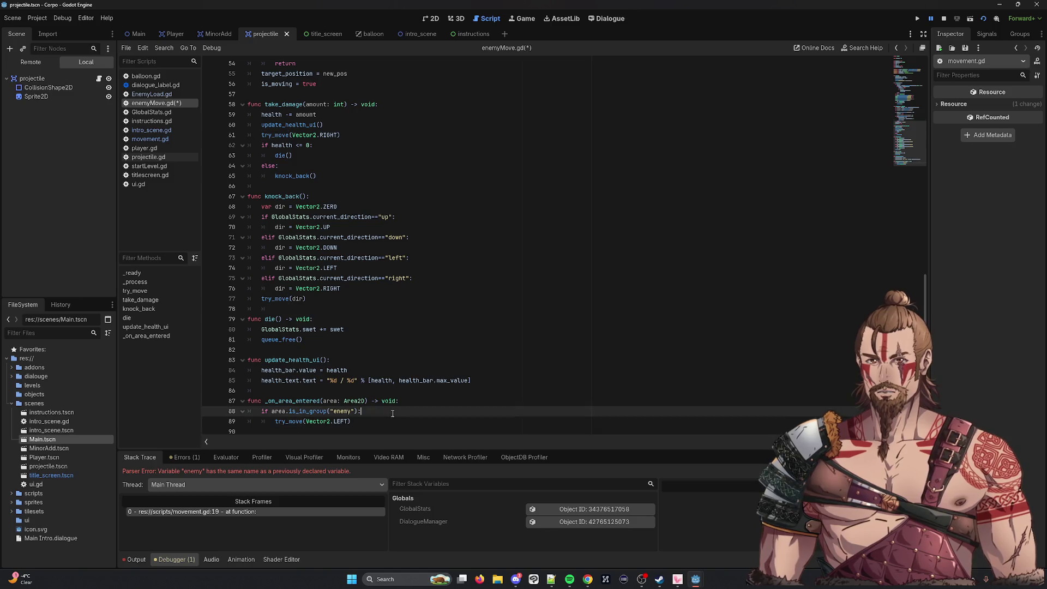
Replace try_move(Vector2.LEFT) with is_moving = false in _on_area_entered, save, and remove the trailing blank line.
mouse_move(376, 421)
left_mouse_down()
mouse_move(261, 419)
mouse_move(277, 417)
left_mouse_up()
key("BackSpace")
key("BackSpace")
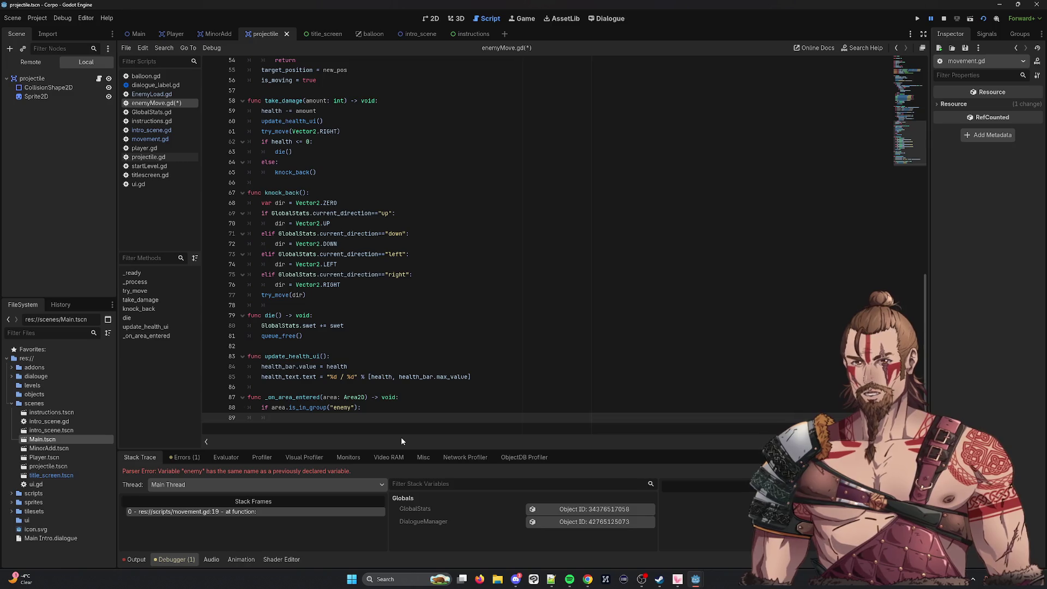
type("is_moving")
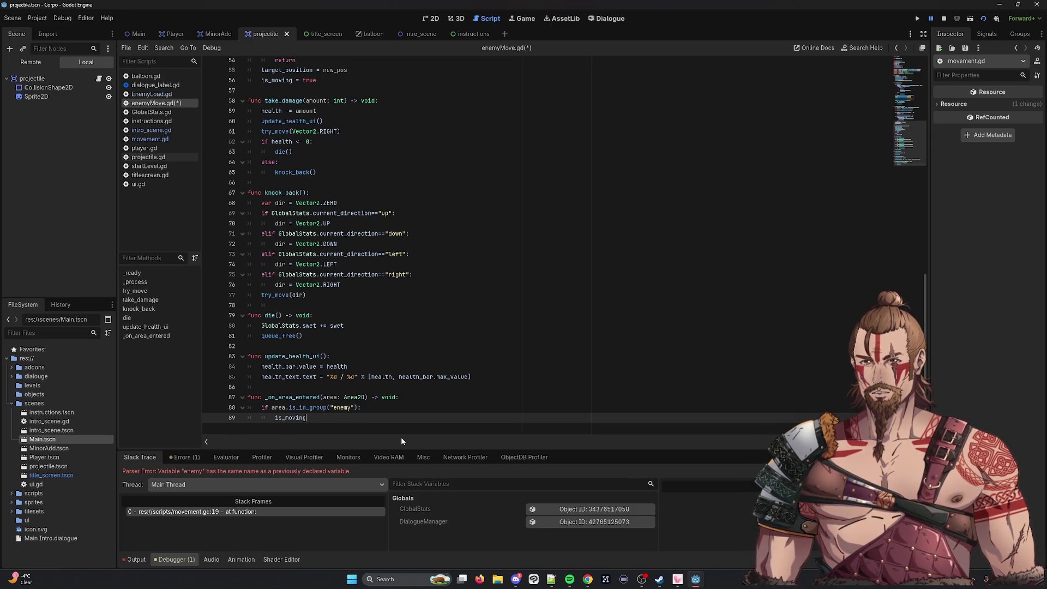
type(" = false")
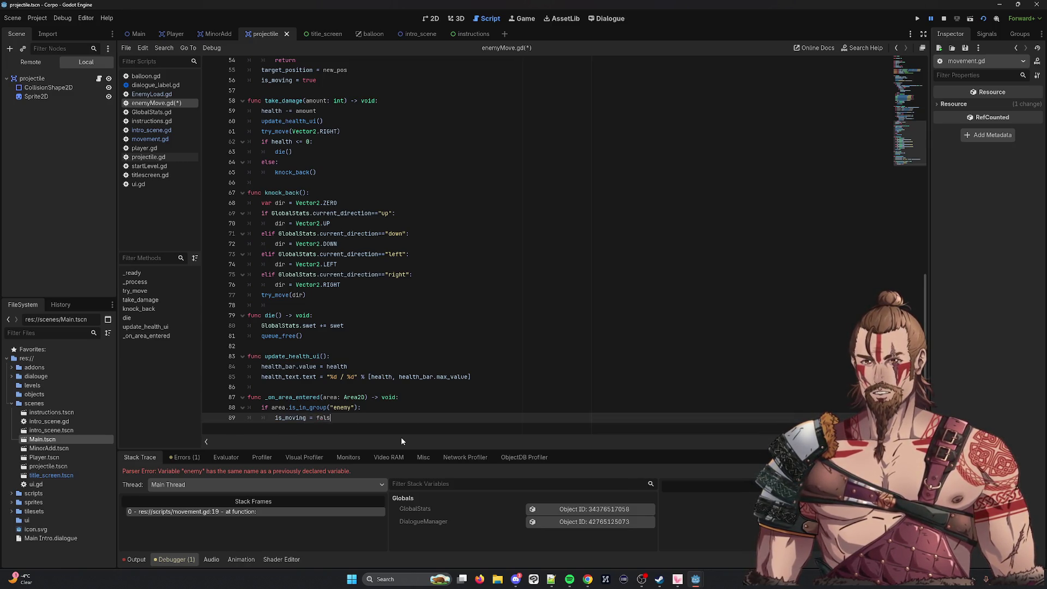
key("ctrl+s")
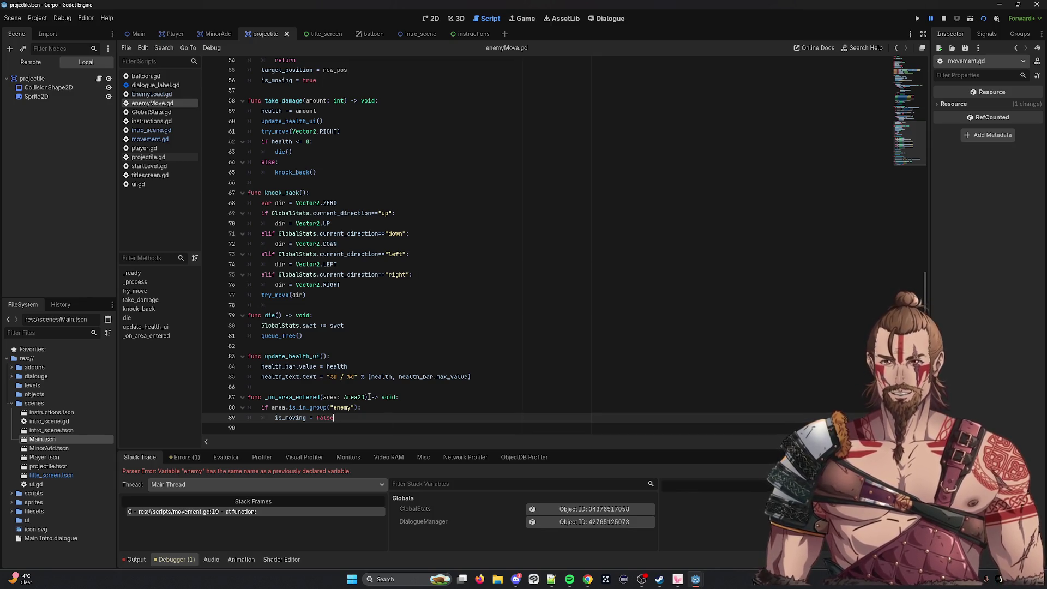
key("Down")
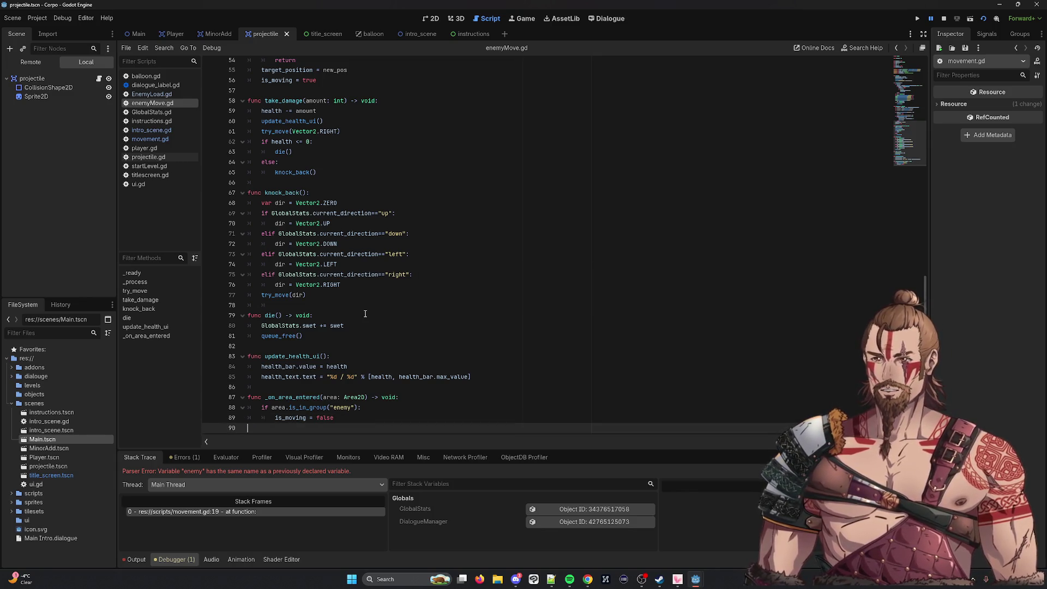
key("BackSpace")
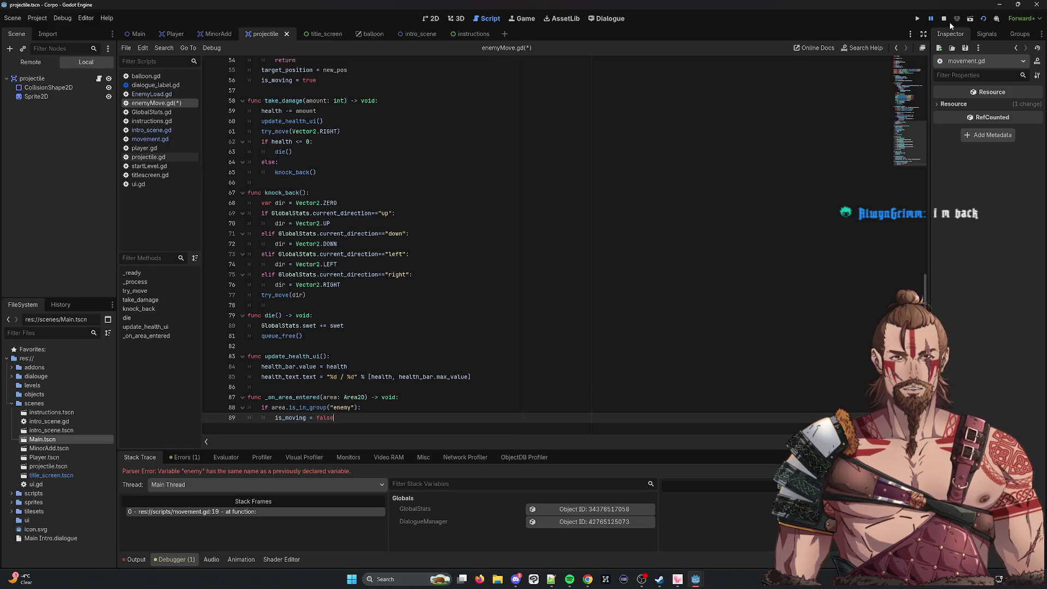
Run Main.tscn and move the player around with WASD to test enemy collisions, then stop.
left_click(917, 19)
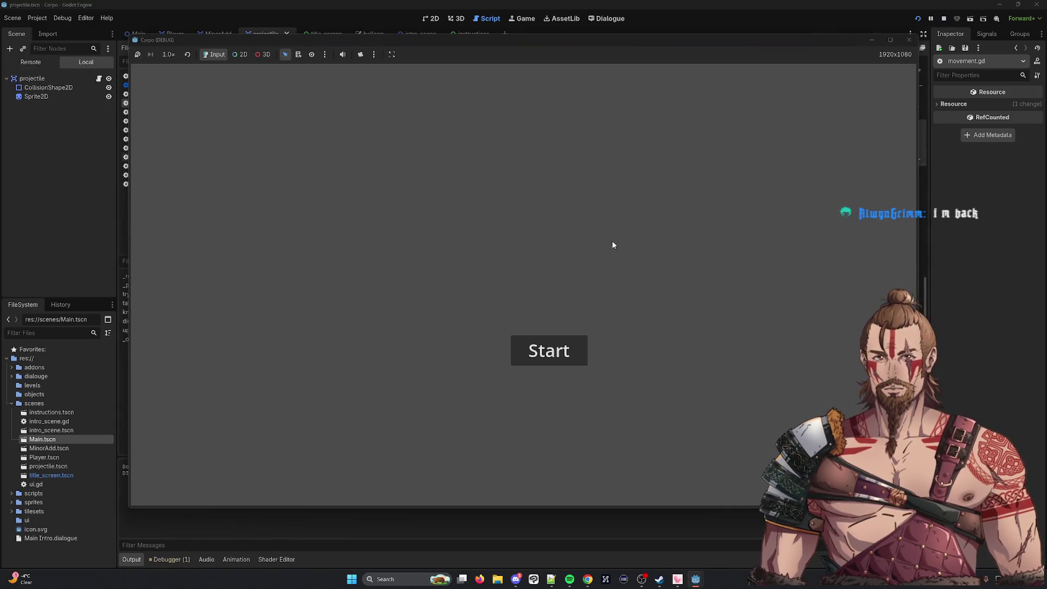
left_click(909, 39)
key("ctrl+shift+F5")
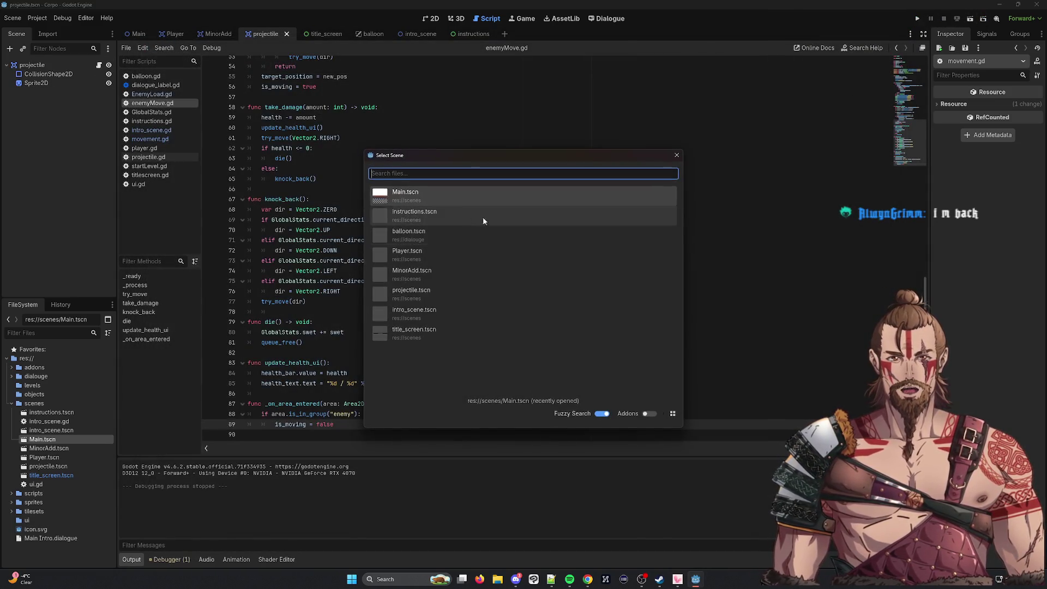
double_click(458, 191)
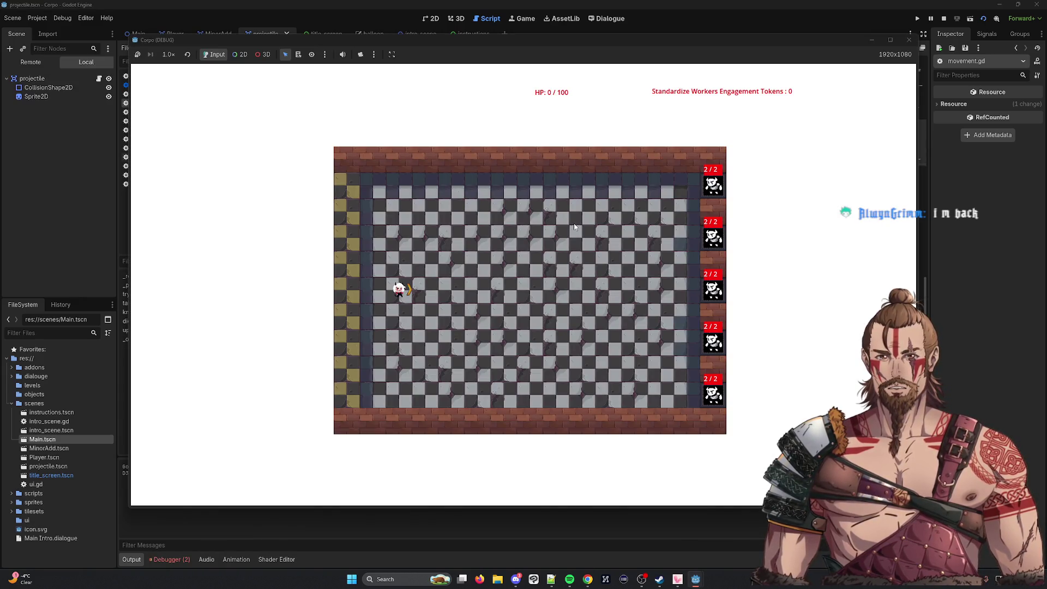
key("w")
key("d")
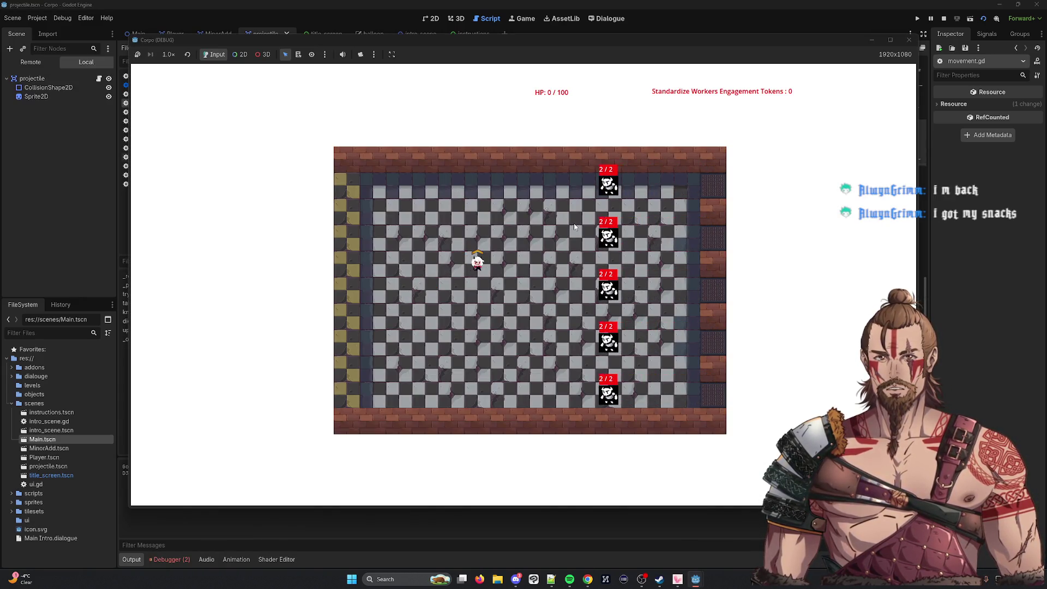
key("d")
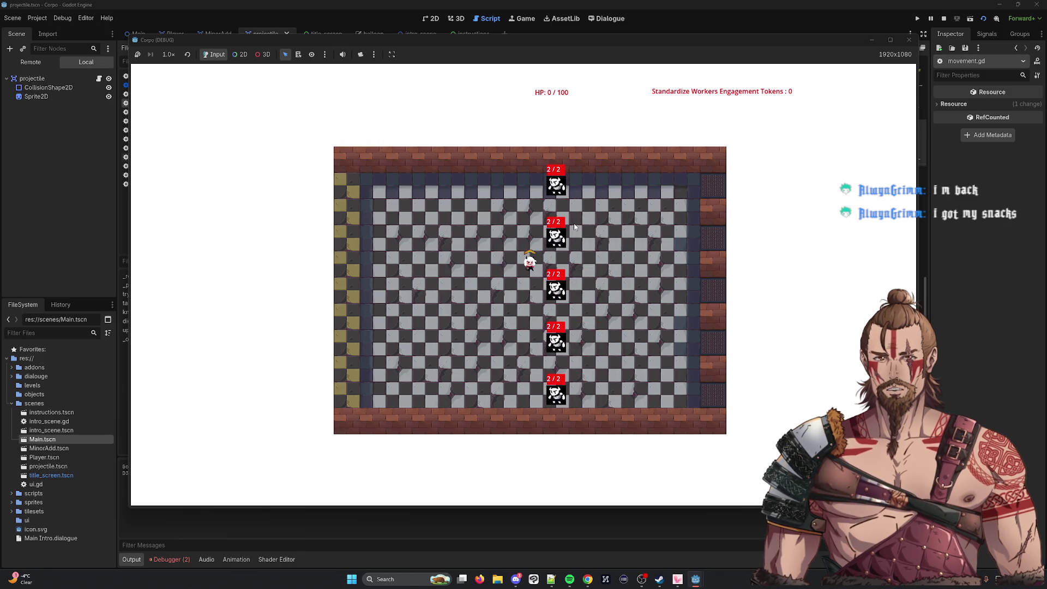
key("s")
key("a")
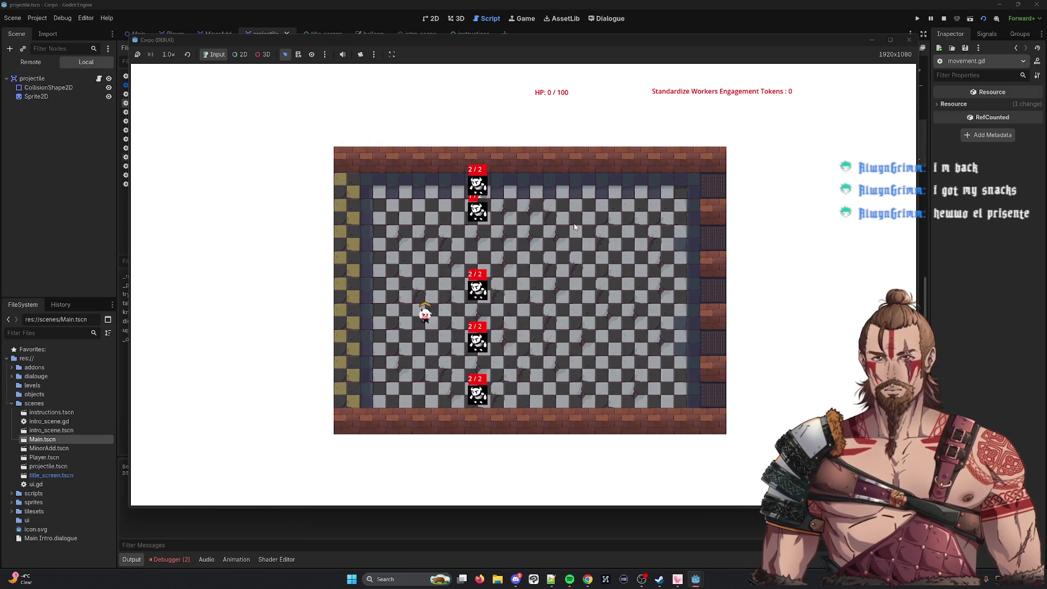
key("w")
key("a")
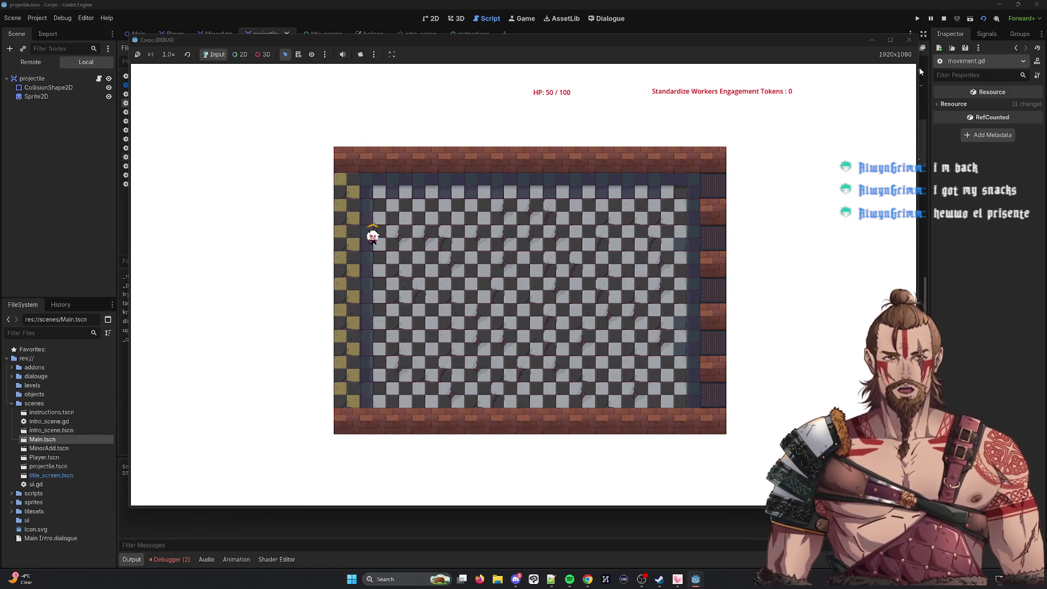
left_click(909, 42)
Rerun Main.tscn, move the player toward the enemies, and stop the game.
left_click(970, 18)
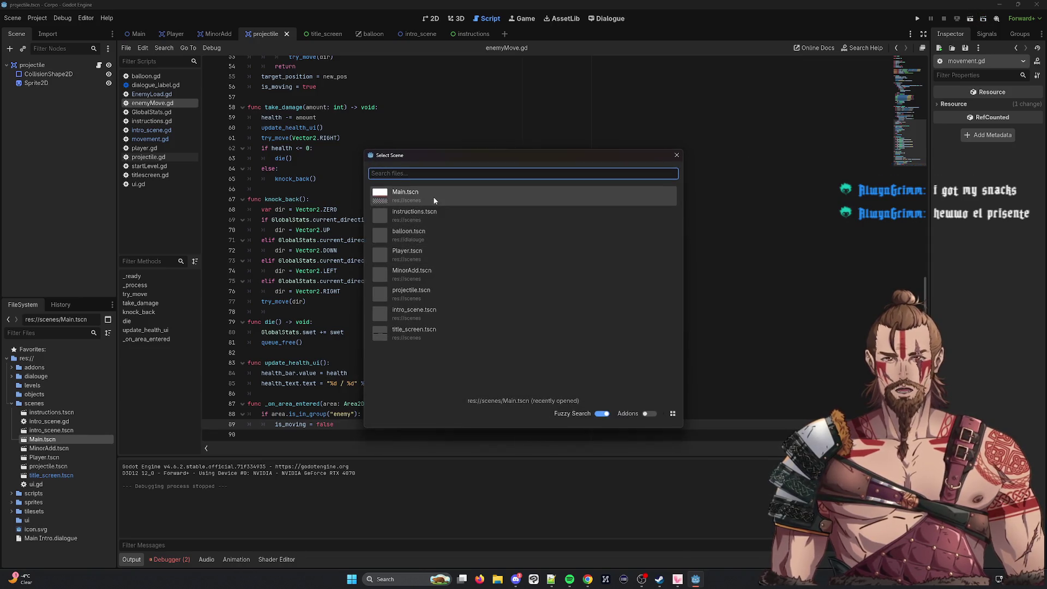
double_click(434, 200)
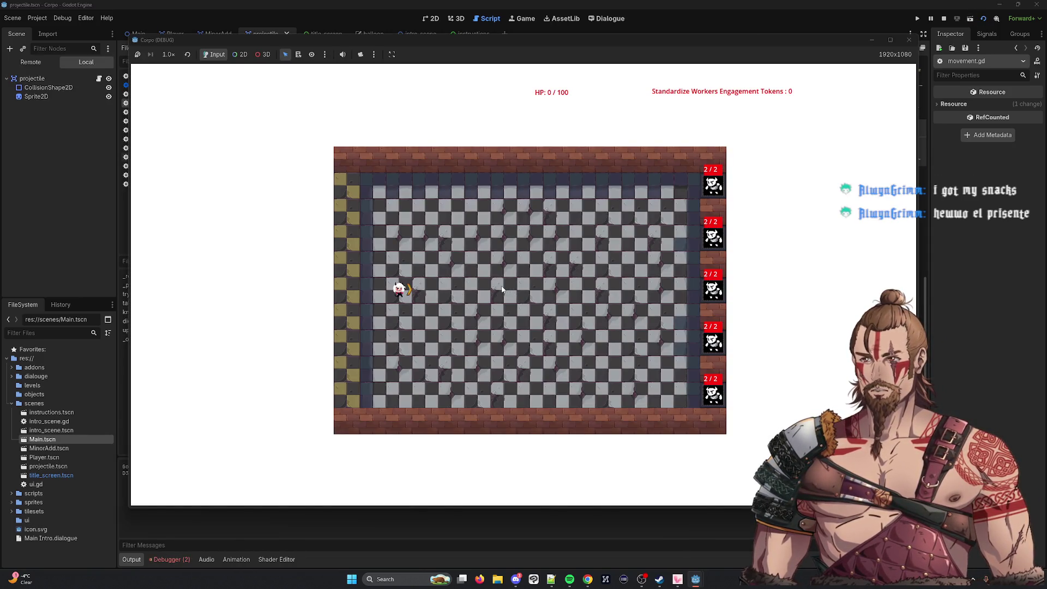
key("w")
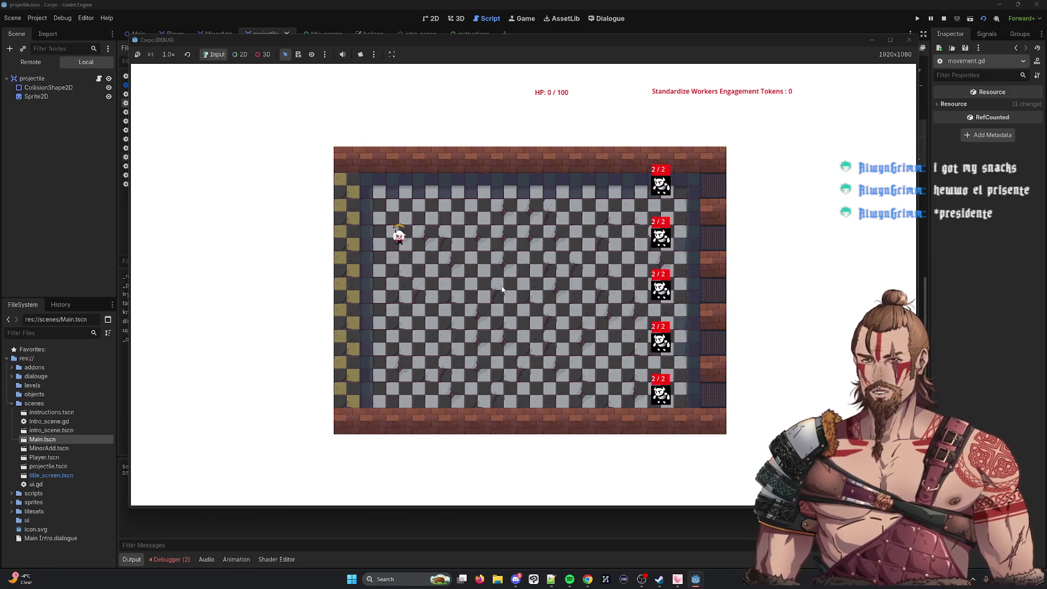
key("d")
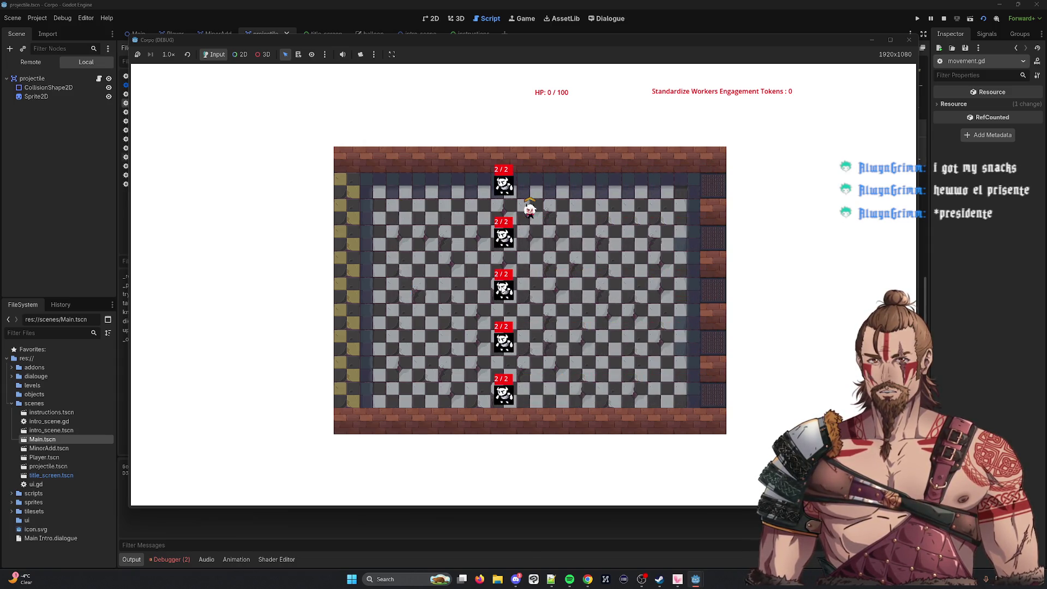
left_click(914, 39)
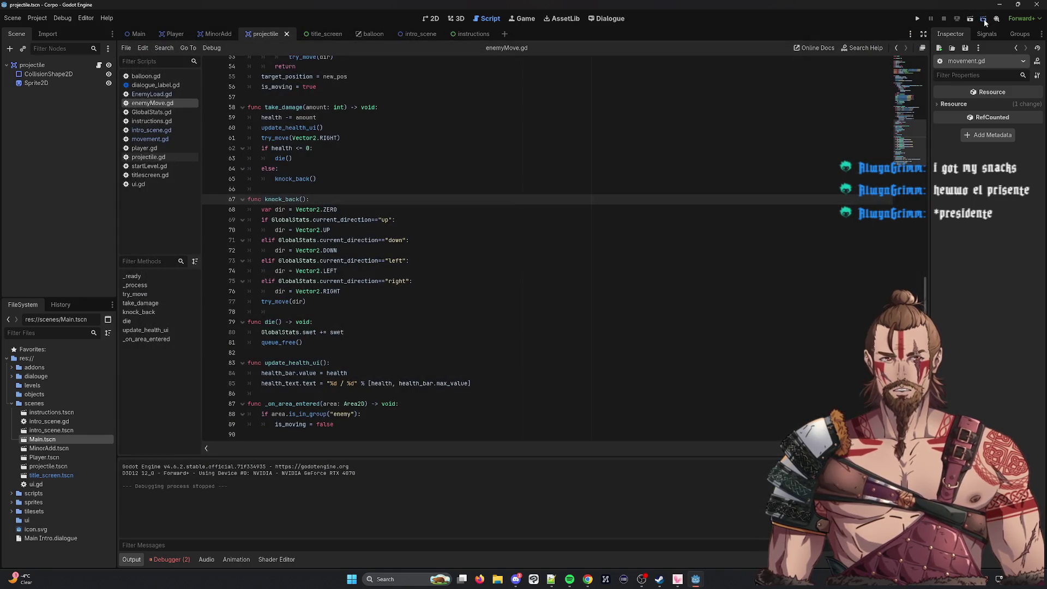
Run Main.tscn once more to watch the enemies, stop it, and select the enemy health value on line 7.
left_click(984, 18)
double_click(440, 251)
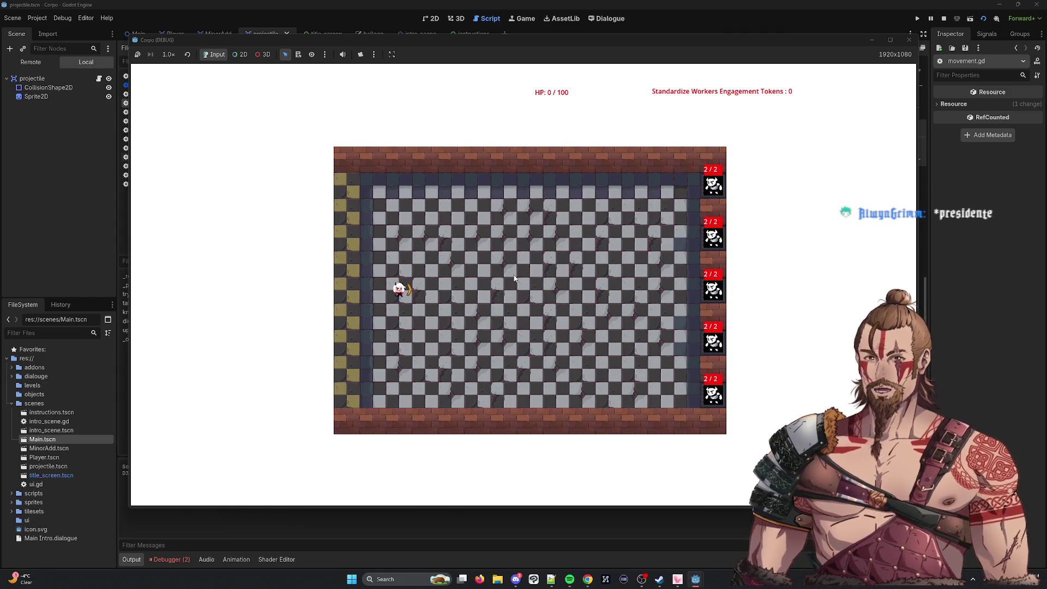
key("Up")
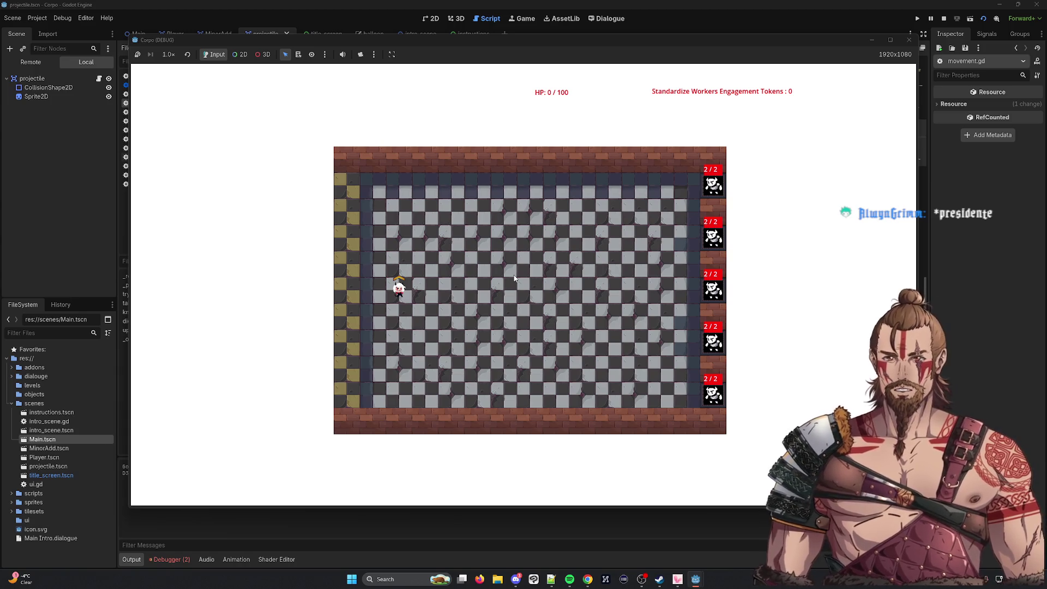
key("w")
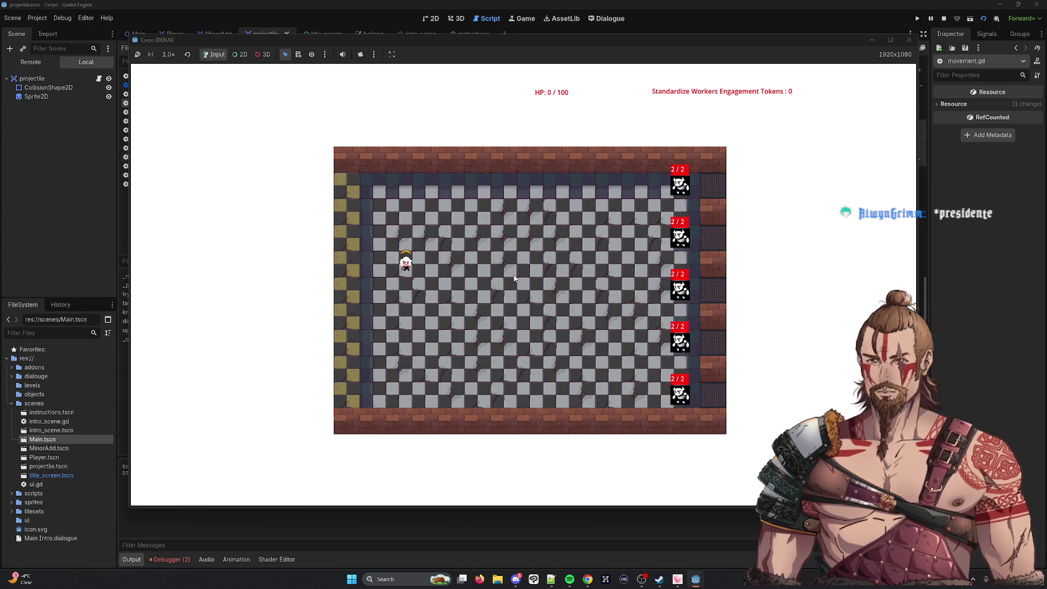
key("d")
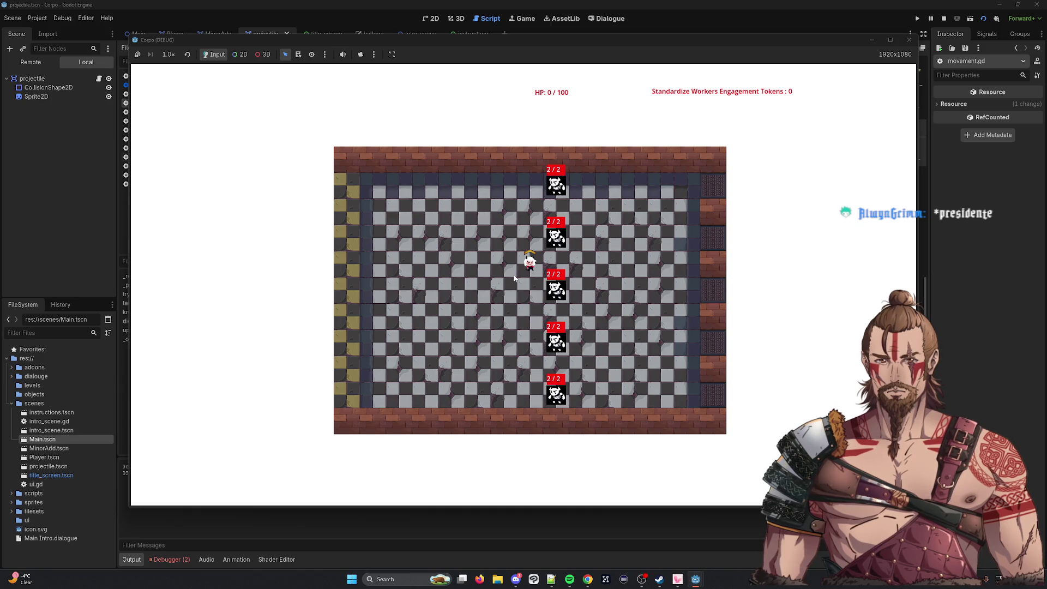
key("s")
key("a")
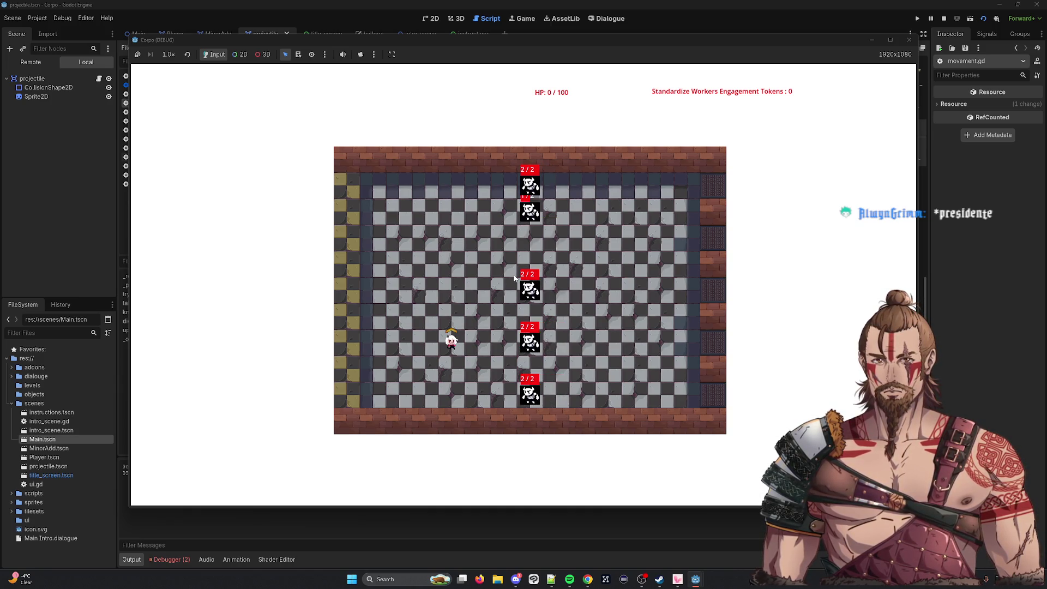
key("a")
key("w")
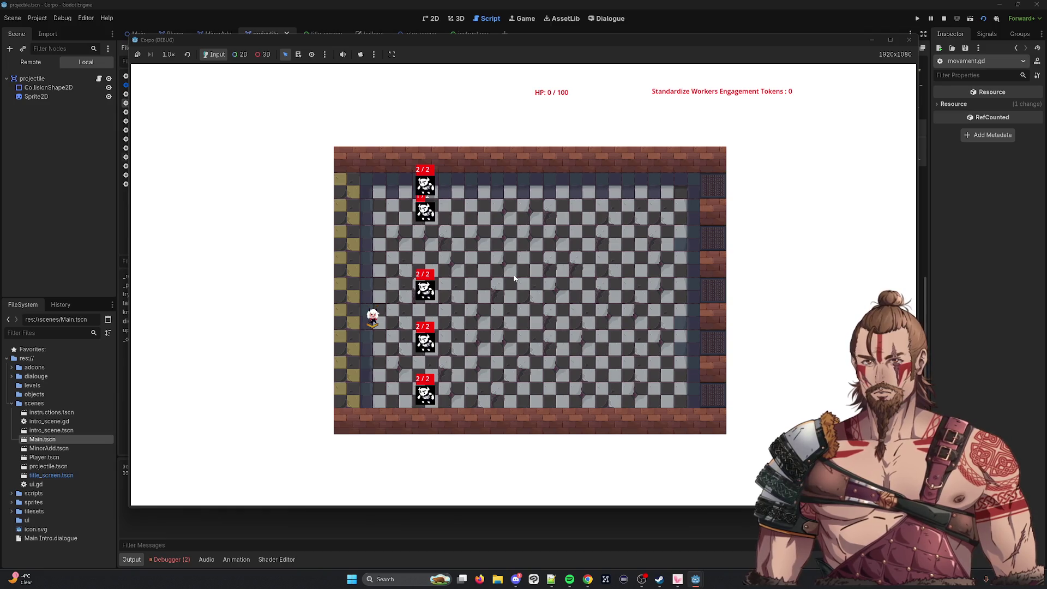
key("w")
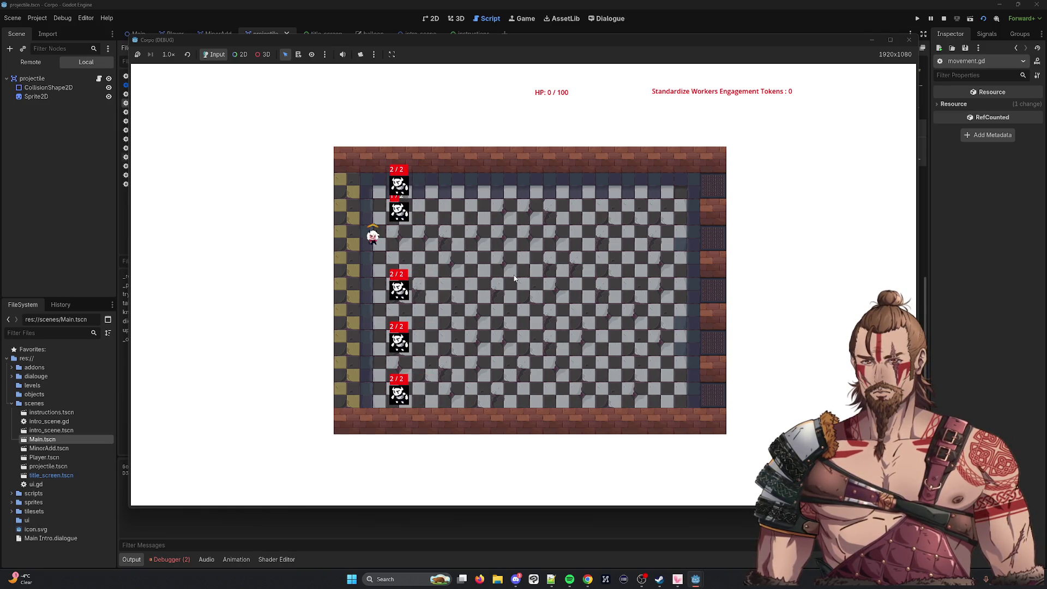
key("s")
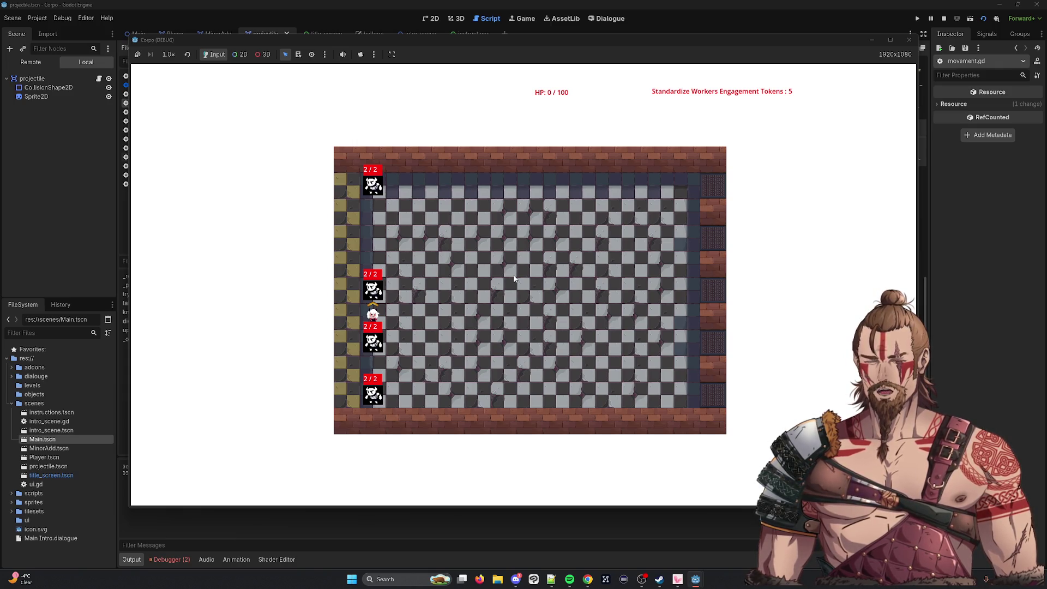
left_click(909, 40)
scroll(330, 217, "up", 10)
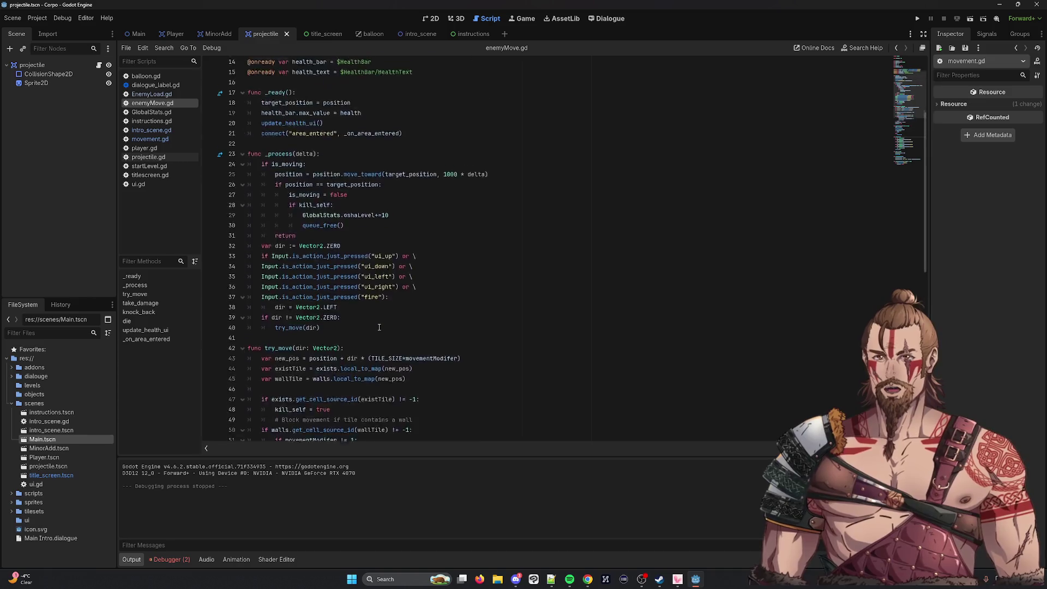
double_click(294, 125)
Set enemy health to 5, save enemyMove.gd, and launch Main.tscn.
type("5")
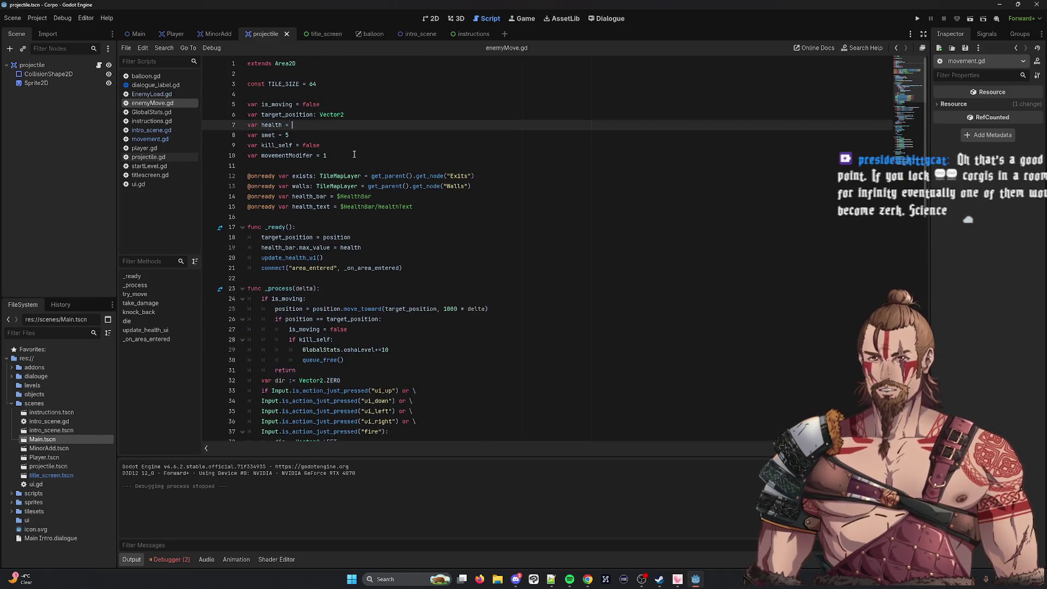
key("ctrl+s")
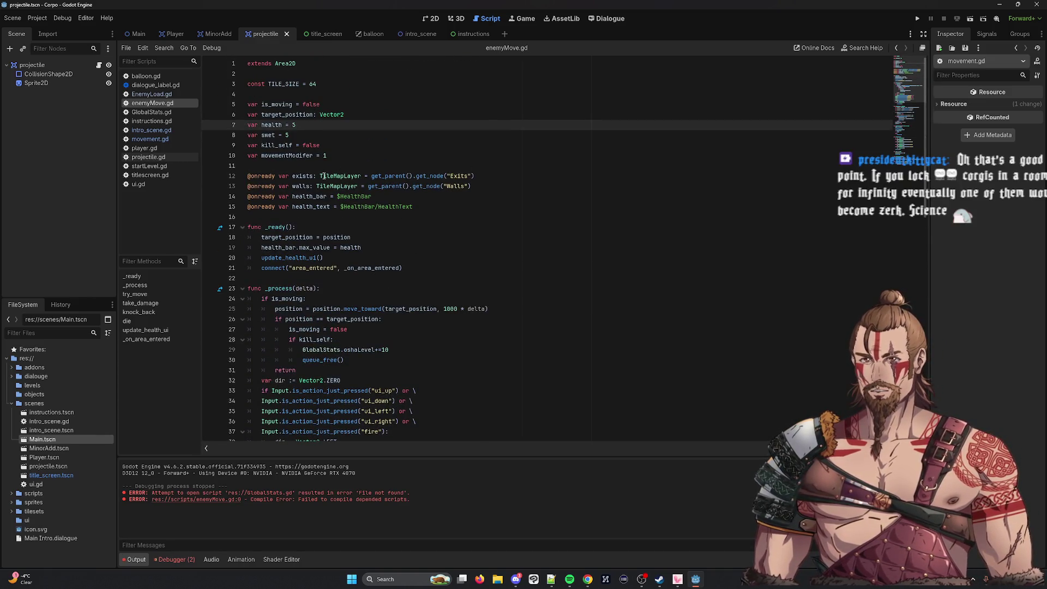
left_click(971, 19)
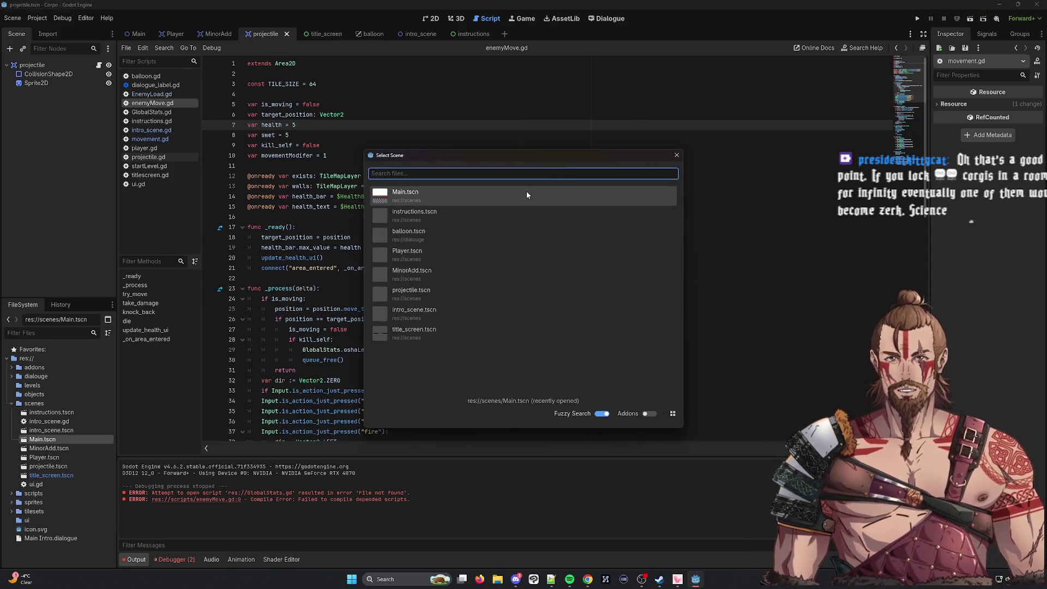
double_click(525, 191)
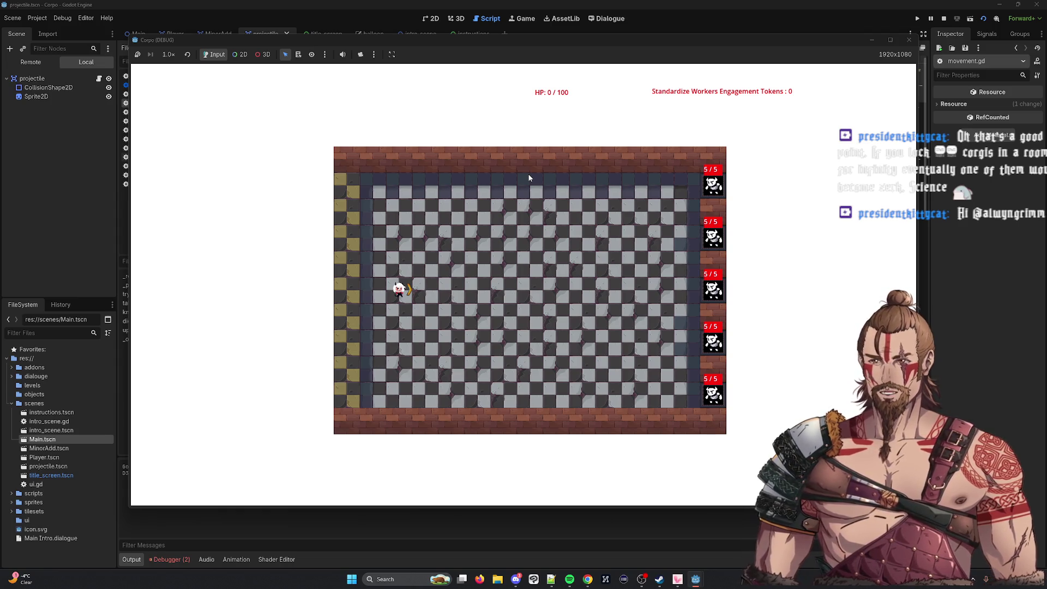
Play with the arrow keys while enemies show 5/5 health, then stop the game.
key("Up")
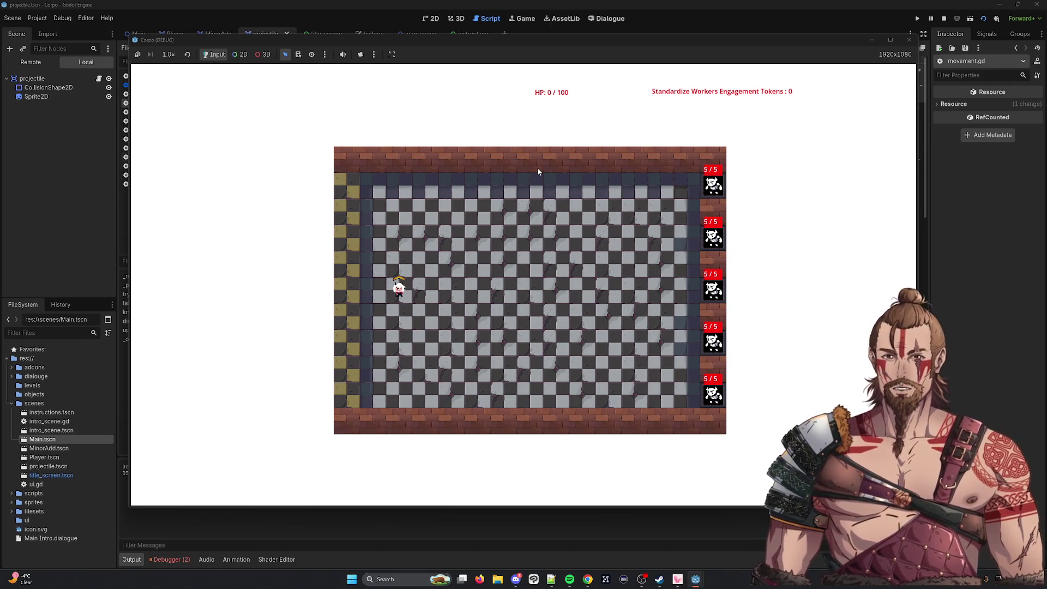
key("Up")
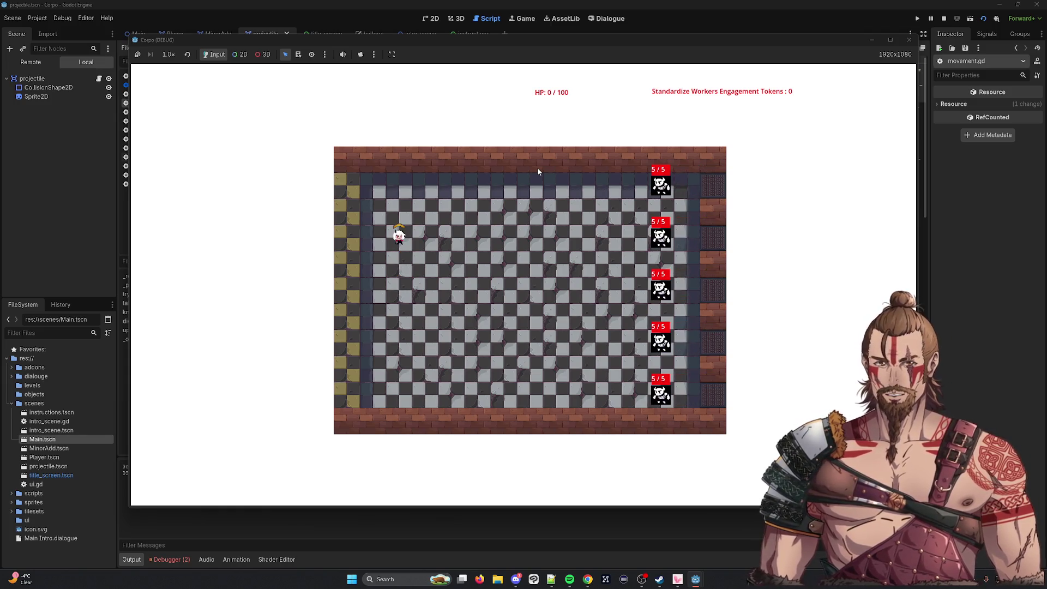
key("Right")
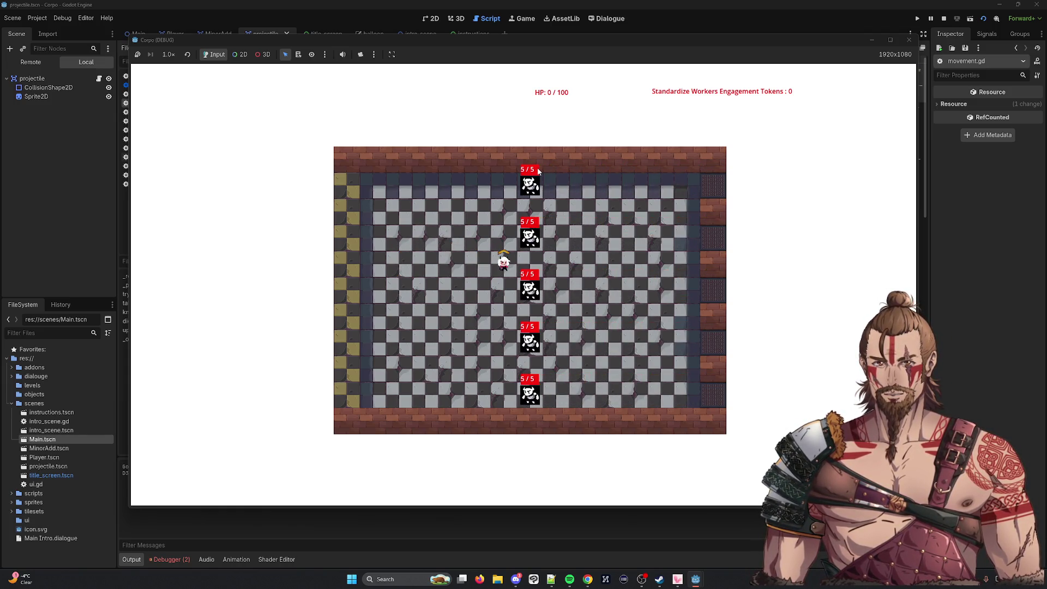
key("Down")
key("Left")
key("Up")
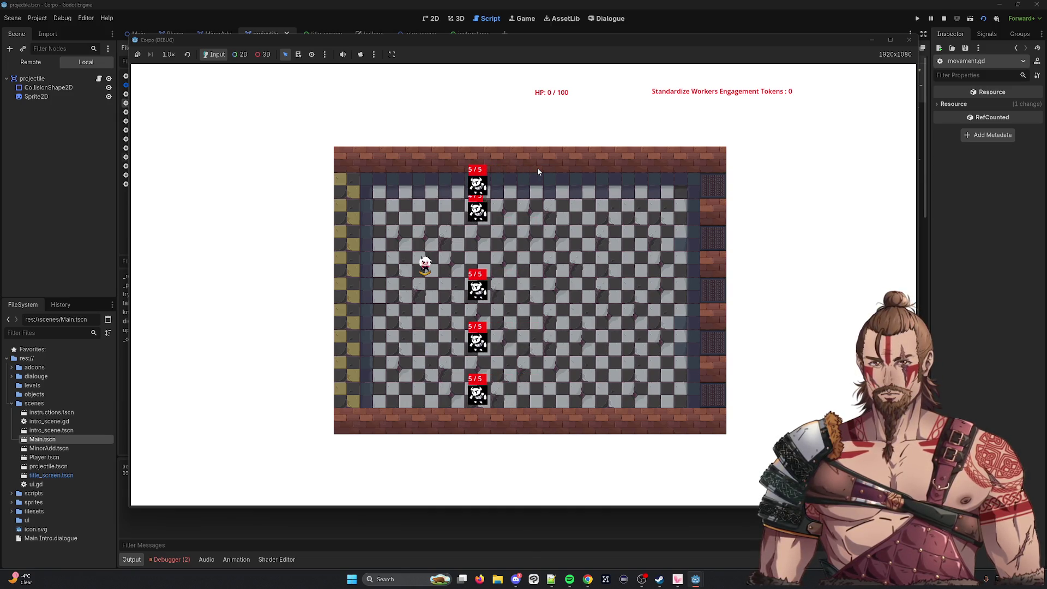
key("Left")
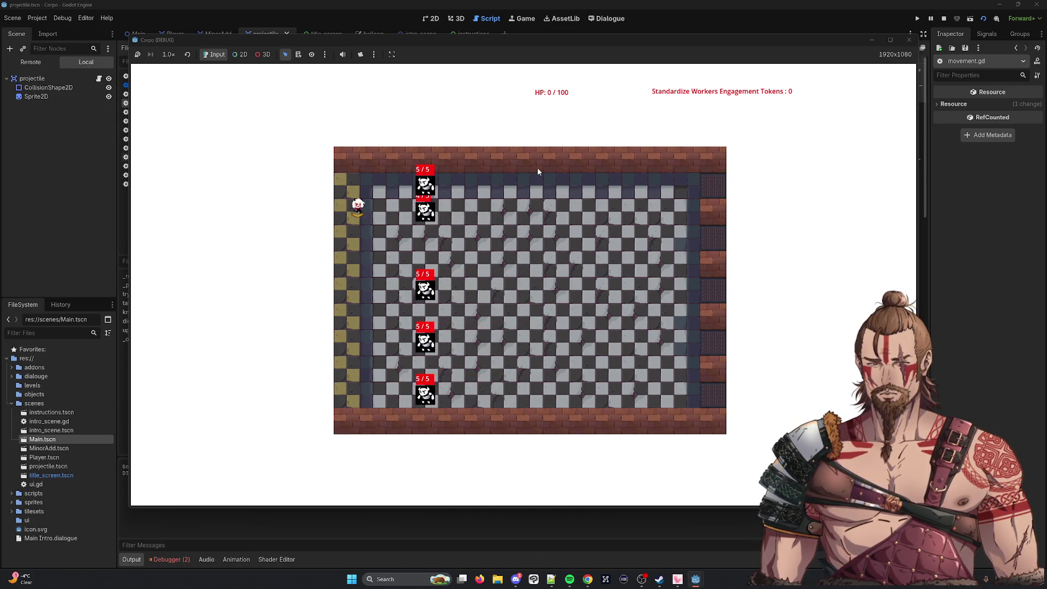
key("Down")
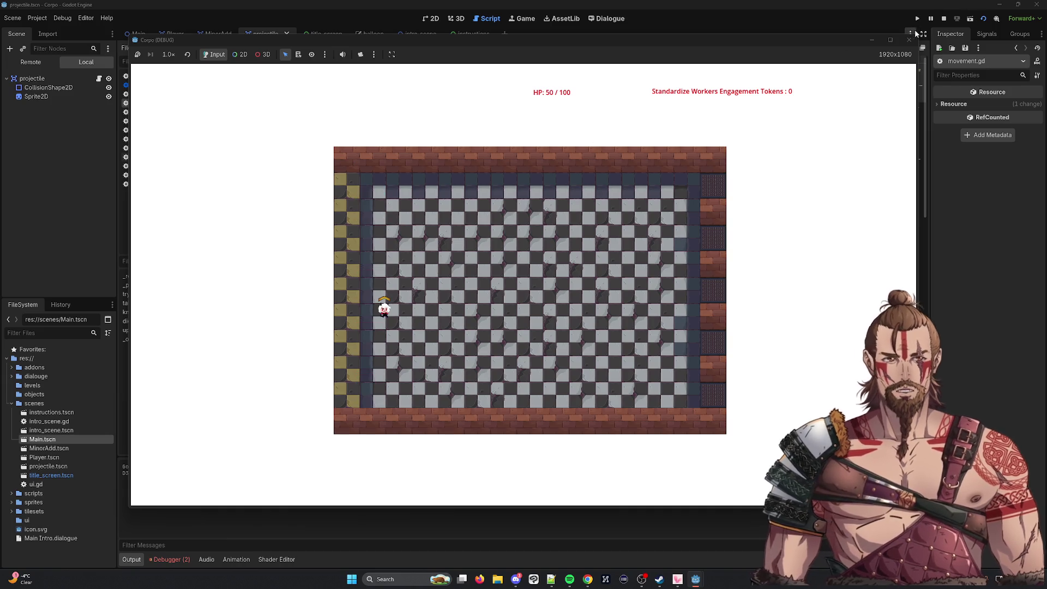
left_click(908, 40)
left_click(971, 18)
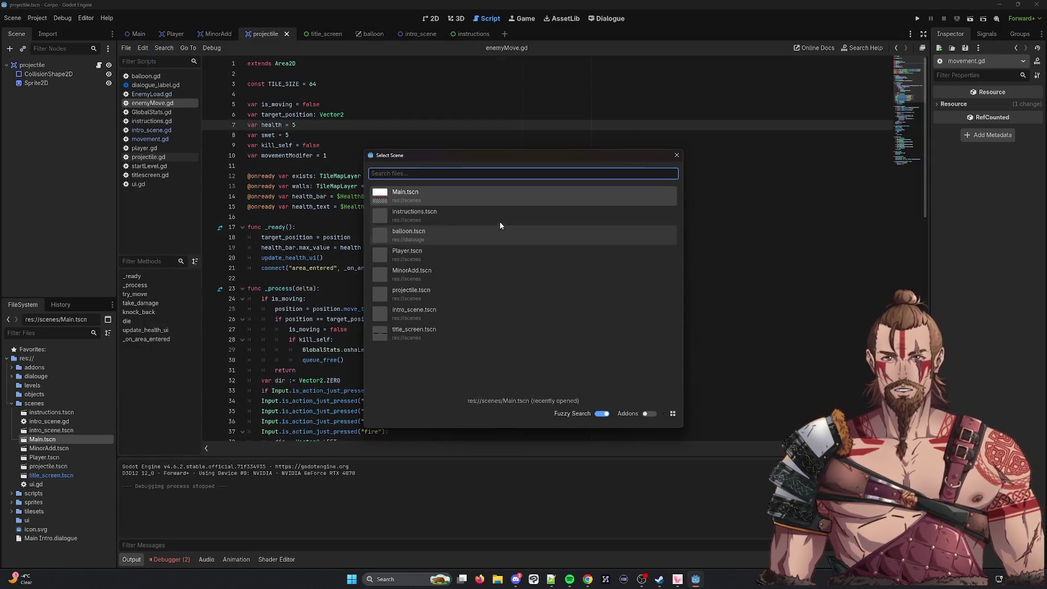
Rerun Main.tscn, move the player up and right while watching enemies bunch together, then stop.
key("Return")
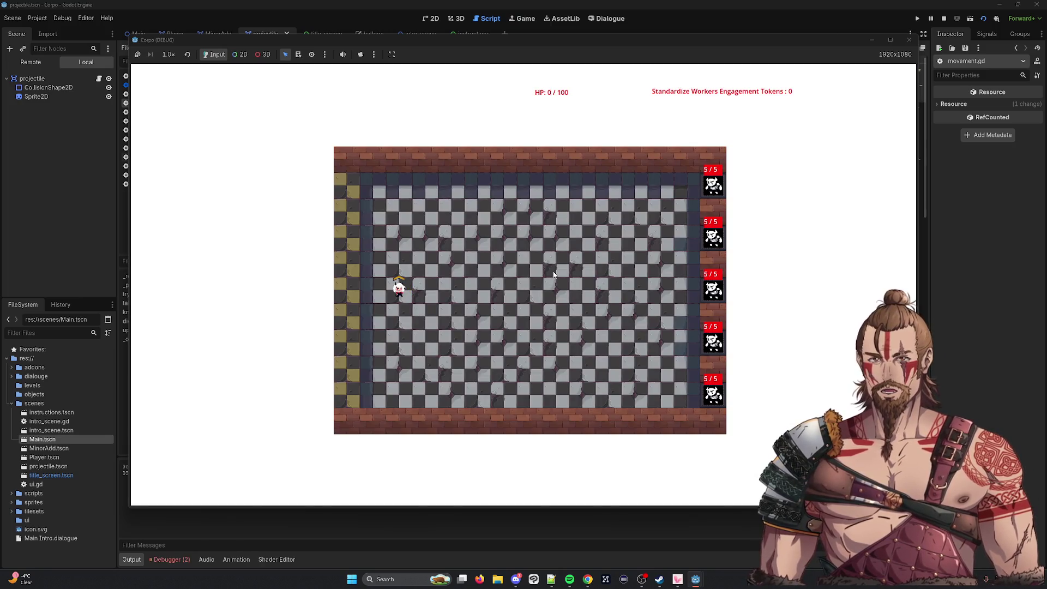
key("w")
key("d")
key("d")
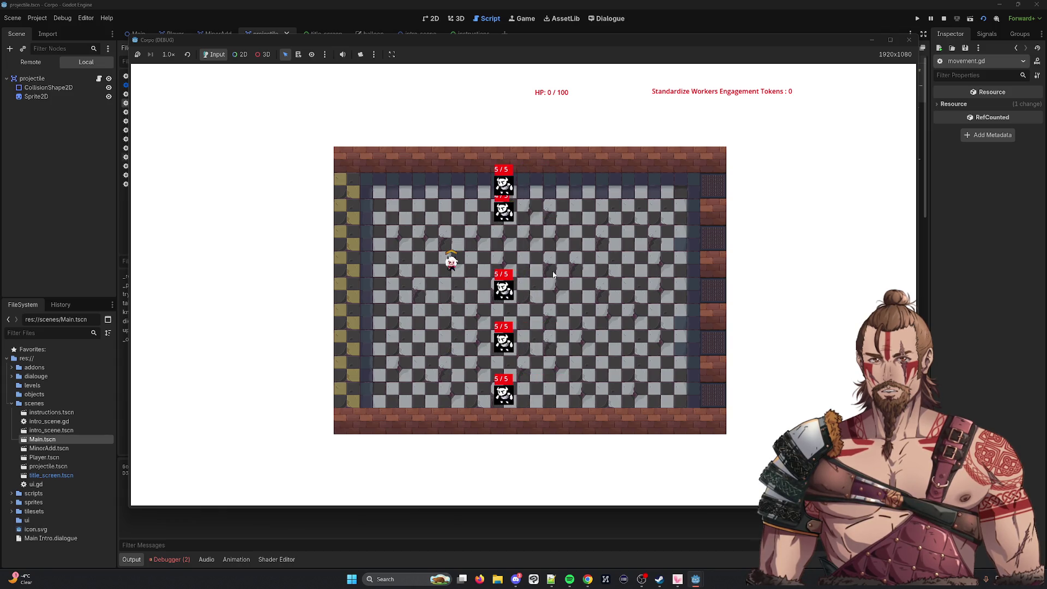
key("w")
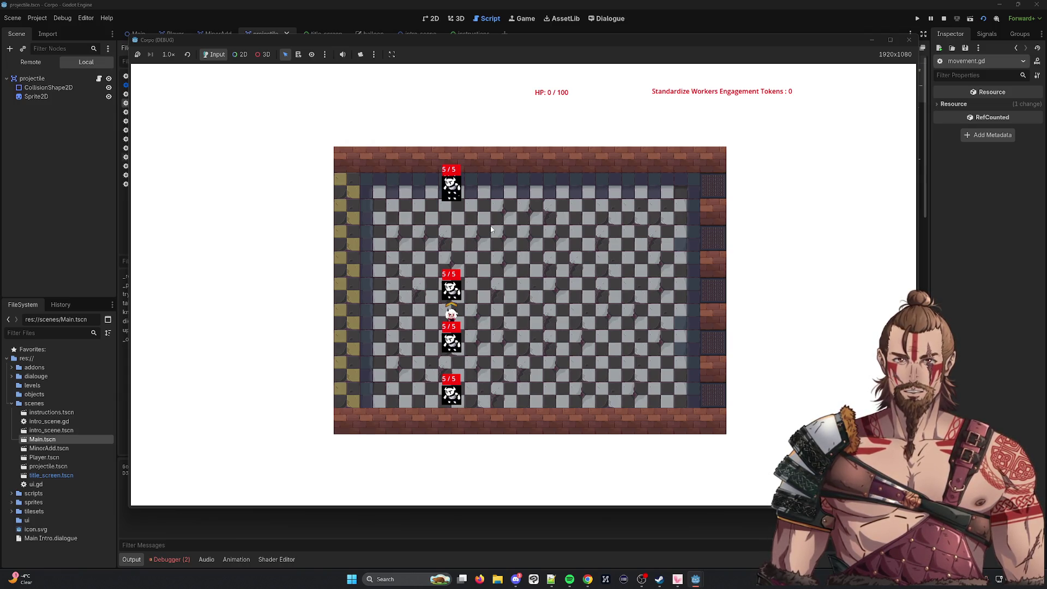
left_click(909, 40)
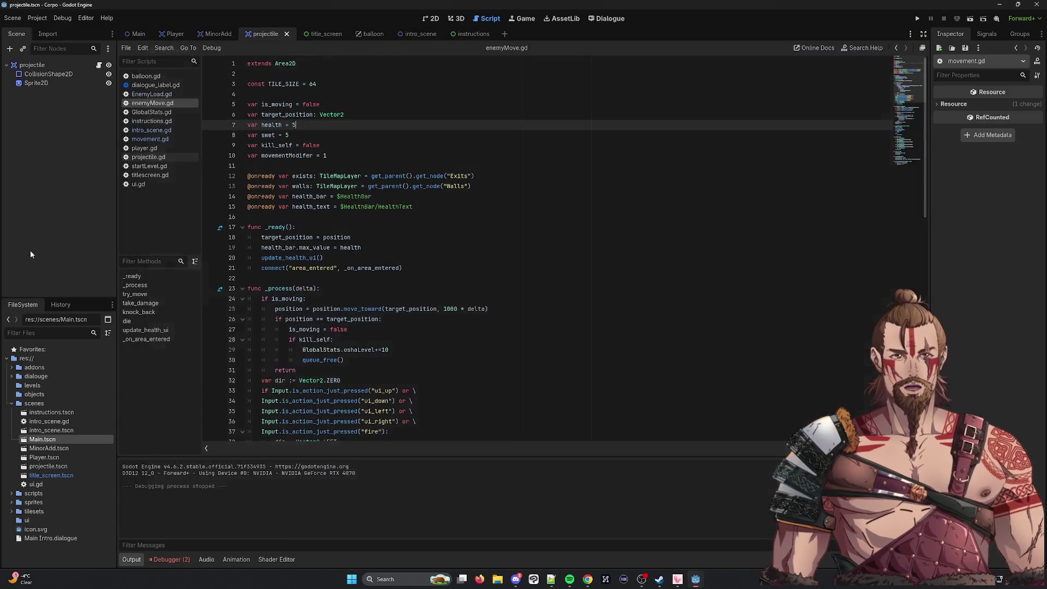
Comment out the whole _on_area_entered function in enemyMove.gd.
left_click(458, 320)
scroll(431, 314, "down", 2)
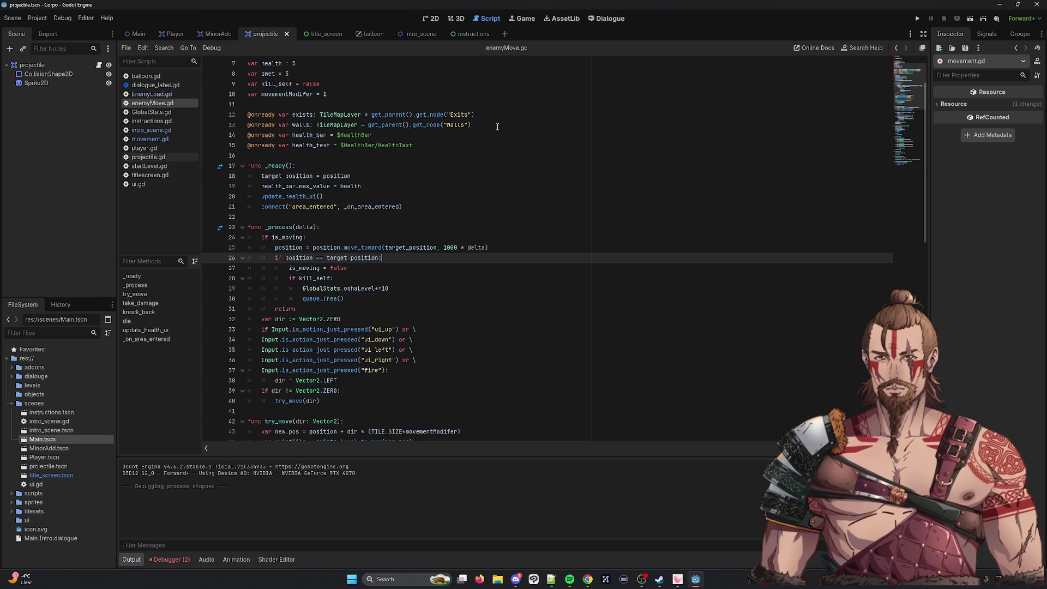
scroll(344, 403, "down", 15)
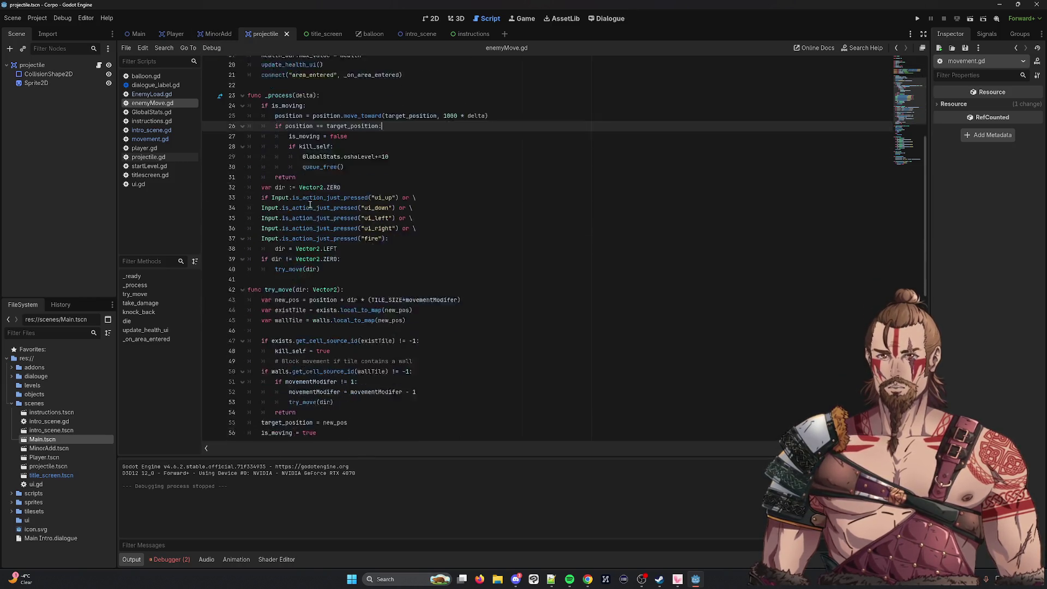
left_click_drag(365, 427, 215, 404)
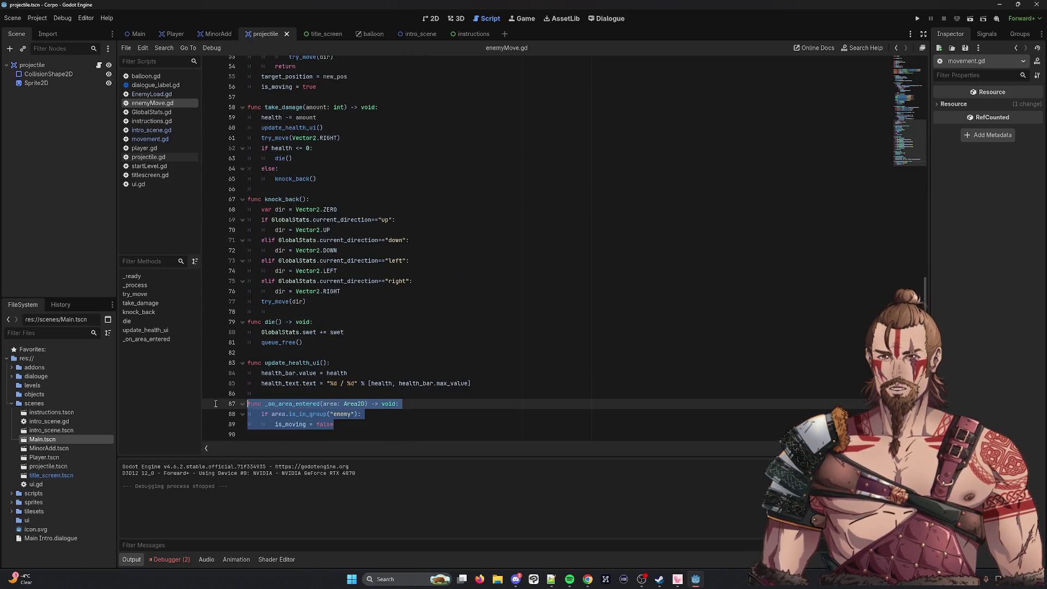
key("ctrl+k")
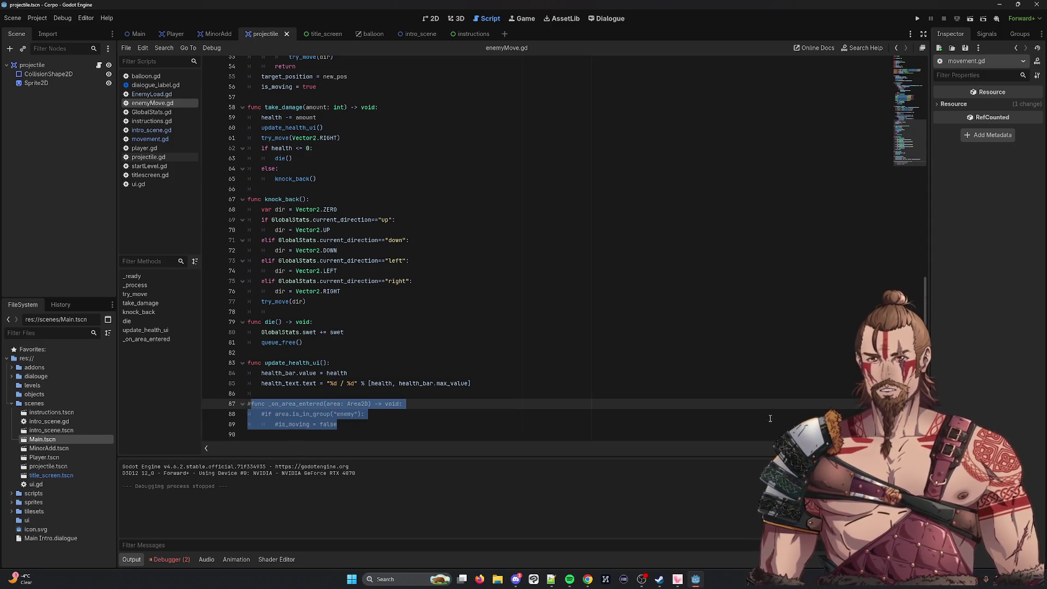
Duplicate the line 13 walls declaration as line 16 fetching get_node("Enemy"), and save.
scroll(436, 229, "up", 17)
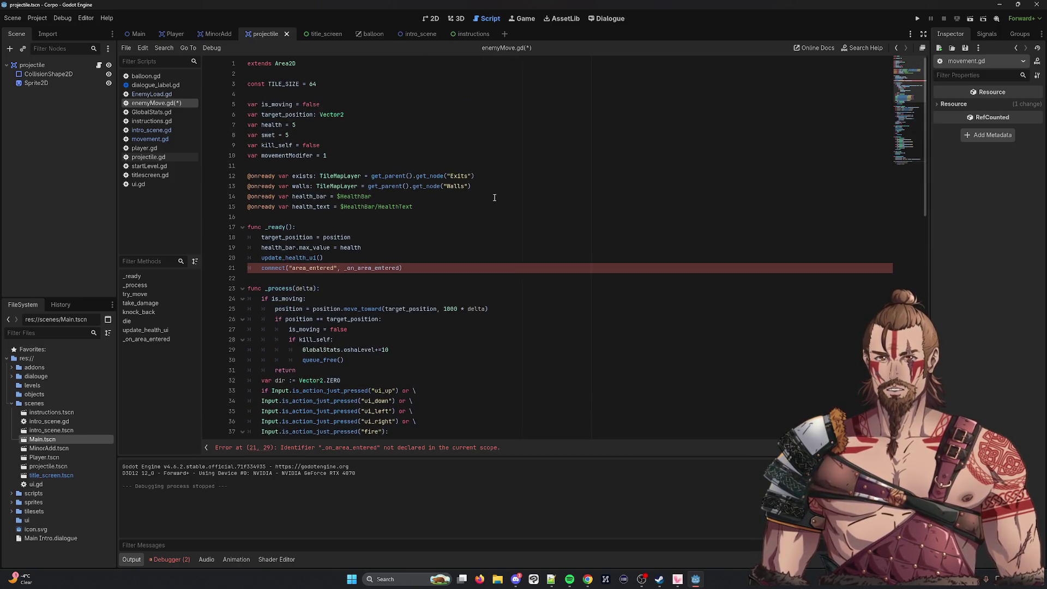
left_click_drag(472, 186, 210, 184)
key("ctrl+c")
left_click(454, 210)
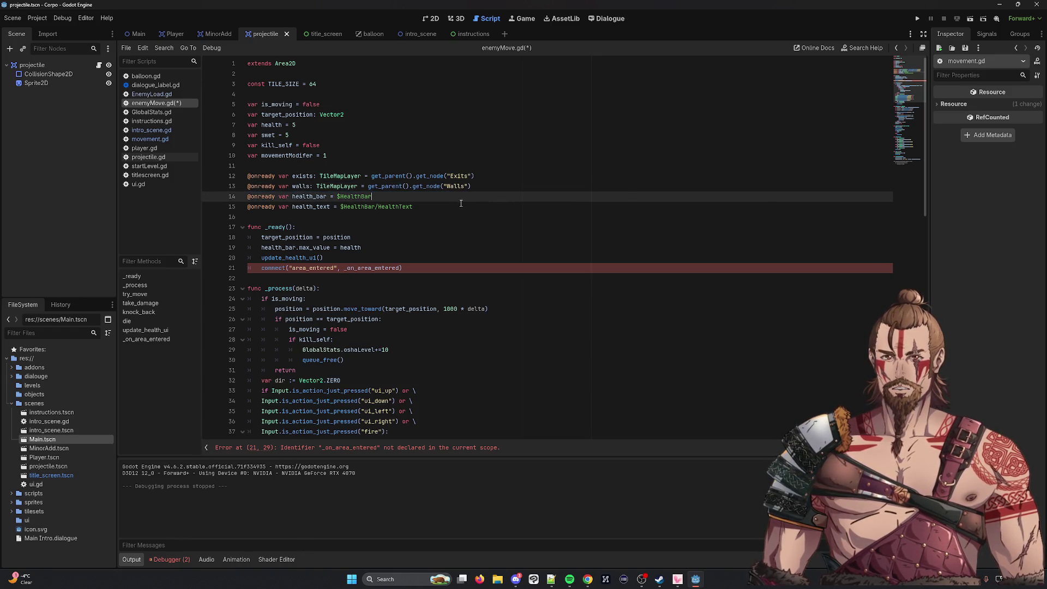
key("Return")
key("ctrl+v")
key("BackSpace")
key("BackSpace")
key("BackSpace")
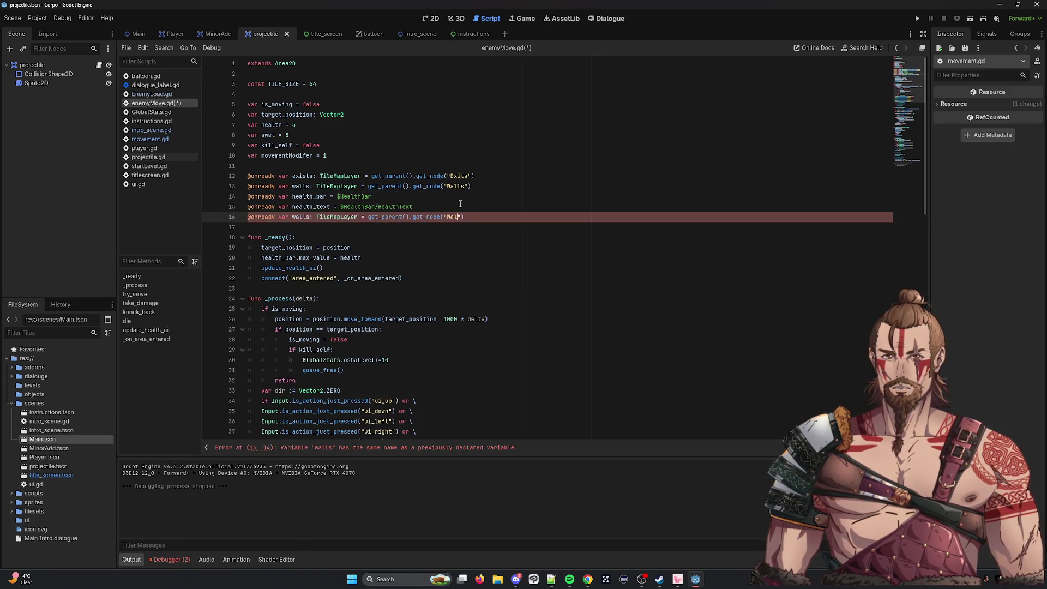
type("E")
key("BackSpace")
key("BackSpace")
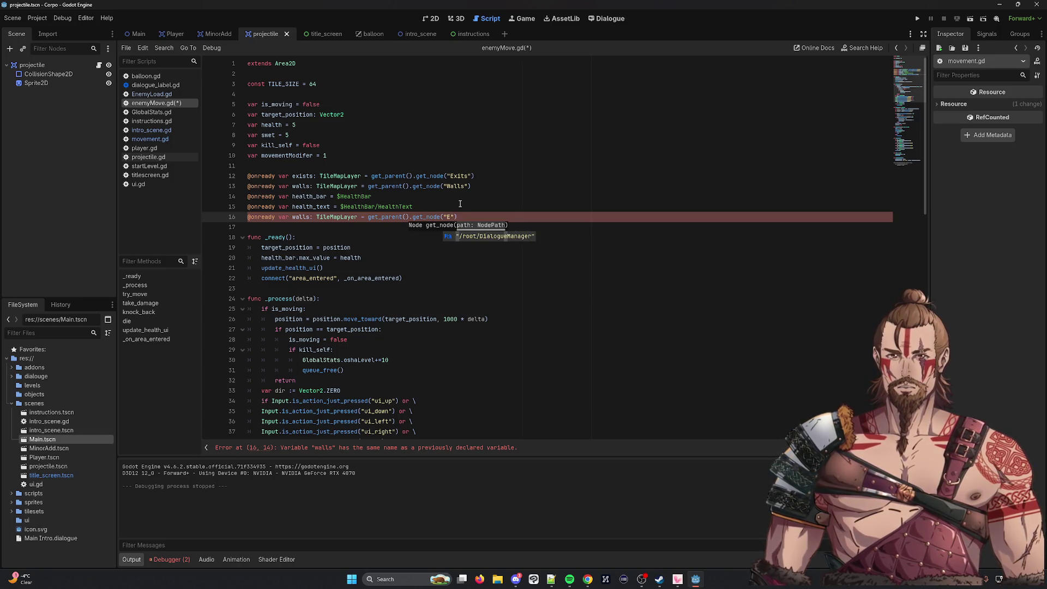
type("n")
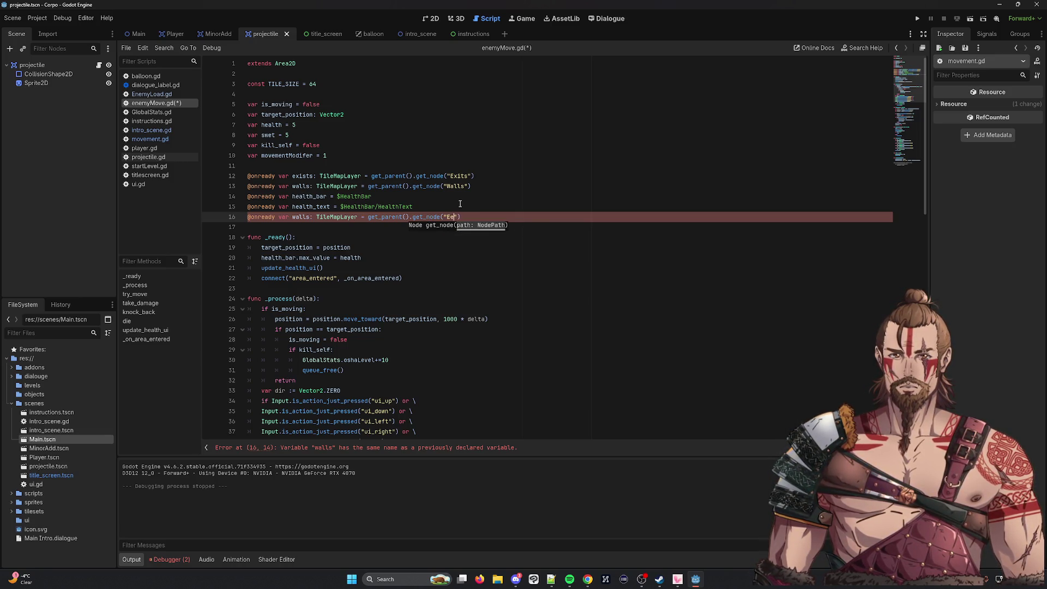
type("emy")
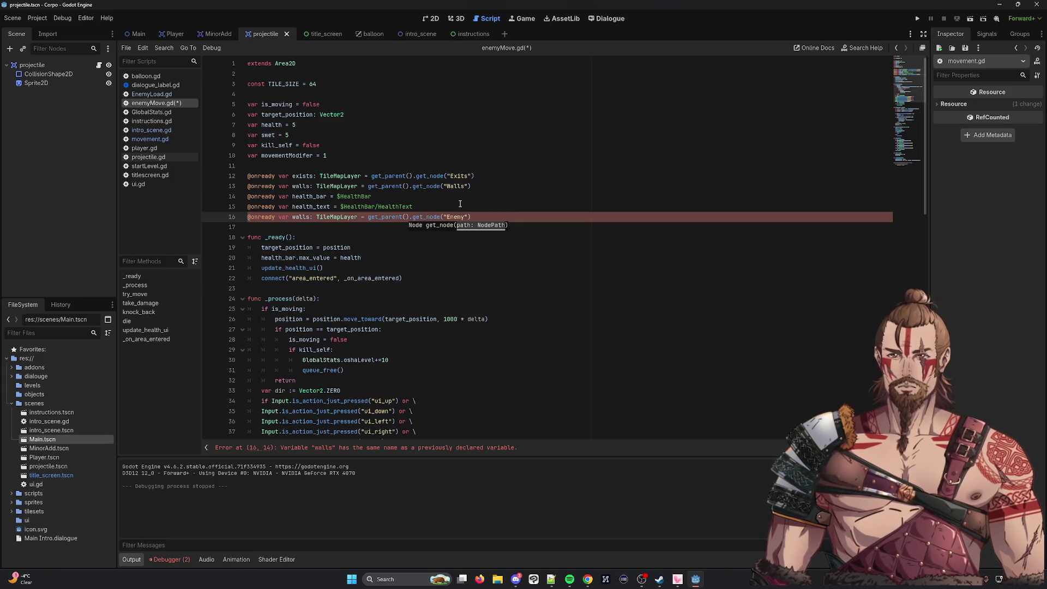
key("ctrl+s")
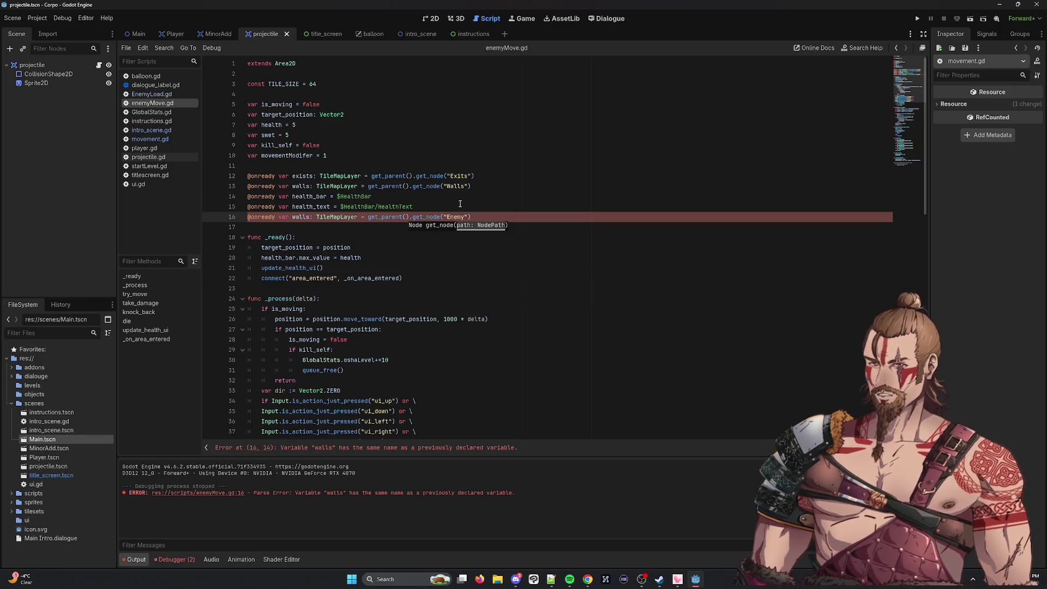
key("XF86AudioLowerVolume")
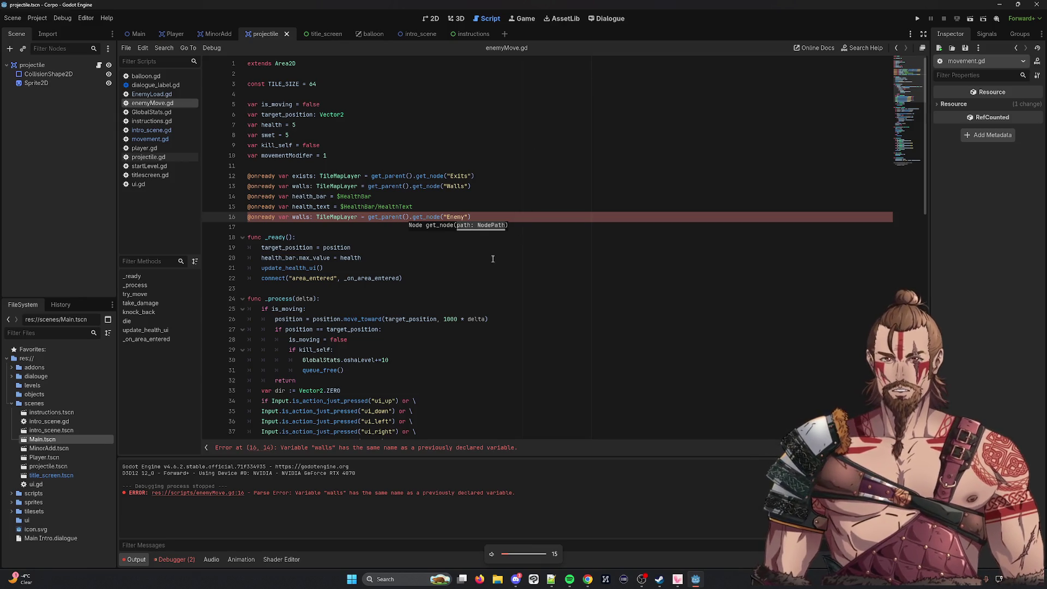
Switch to the MinorAdd scene and run a chosen scene to test the script.
left_click(217, 36)
key("Right")
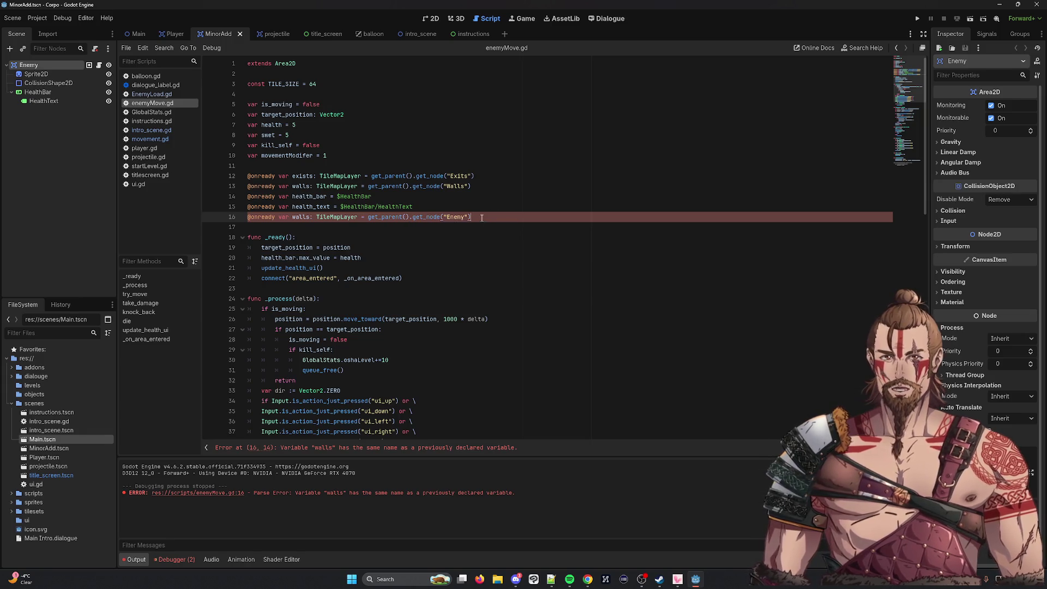
left_click(977, 20)
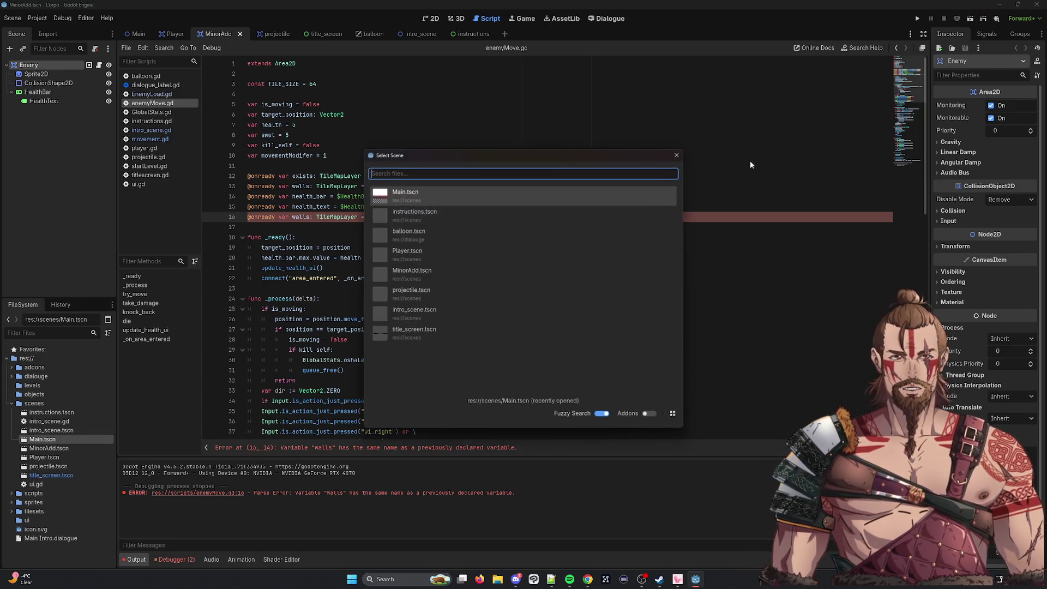
double_click(499, 191)
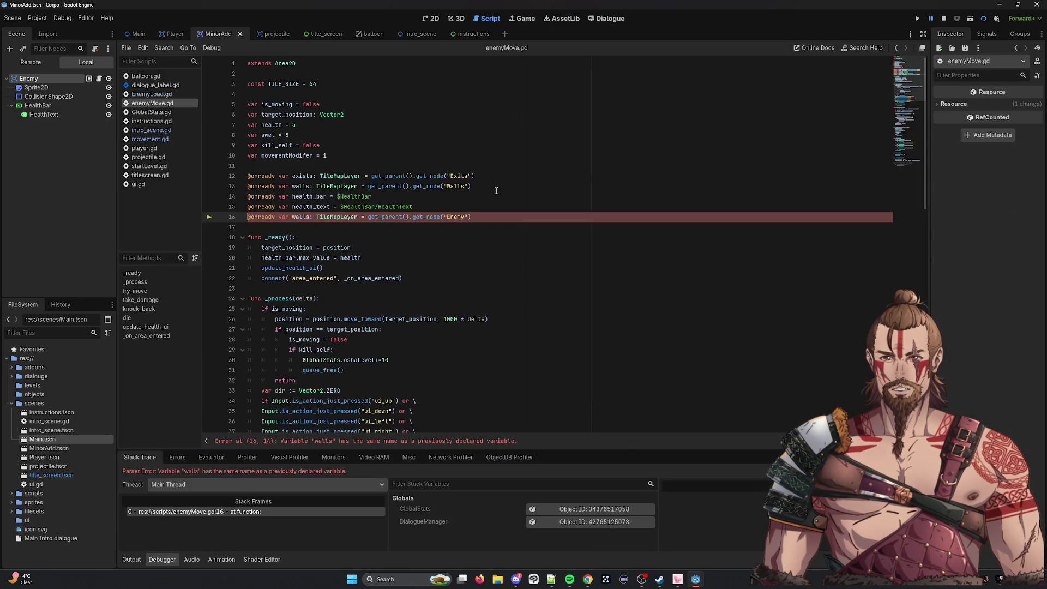
Rename the line 16 variable from walls to enemy and save enemyMove.gd.
double_click(300, 217)
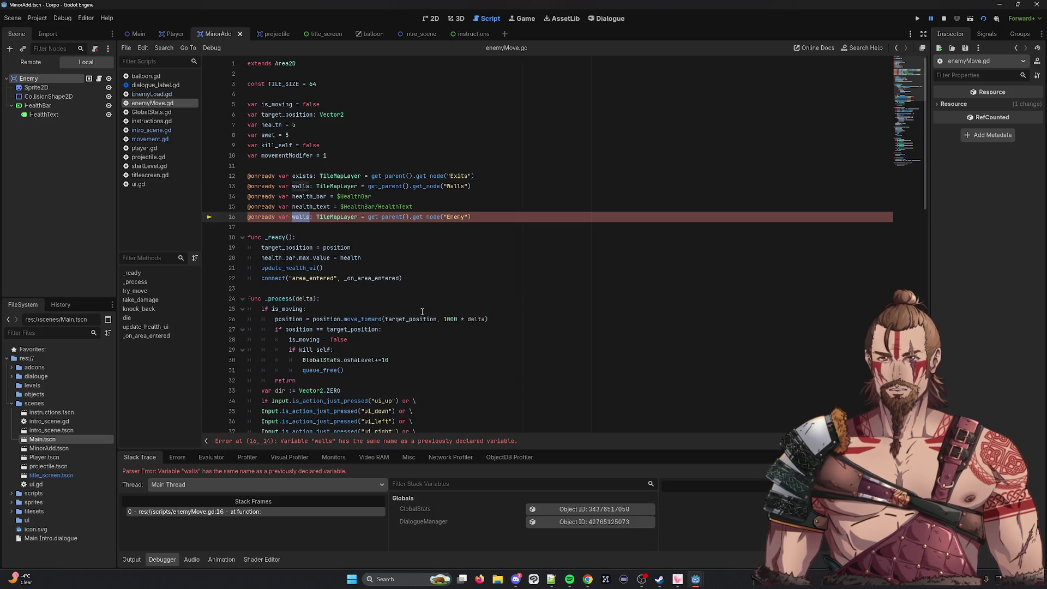
type("enemy")
key("ctrl+s")
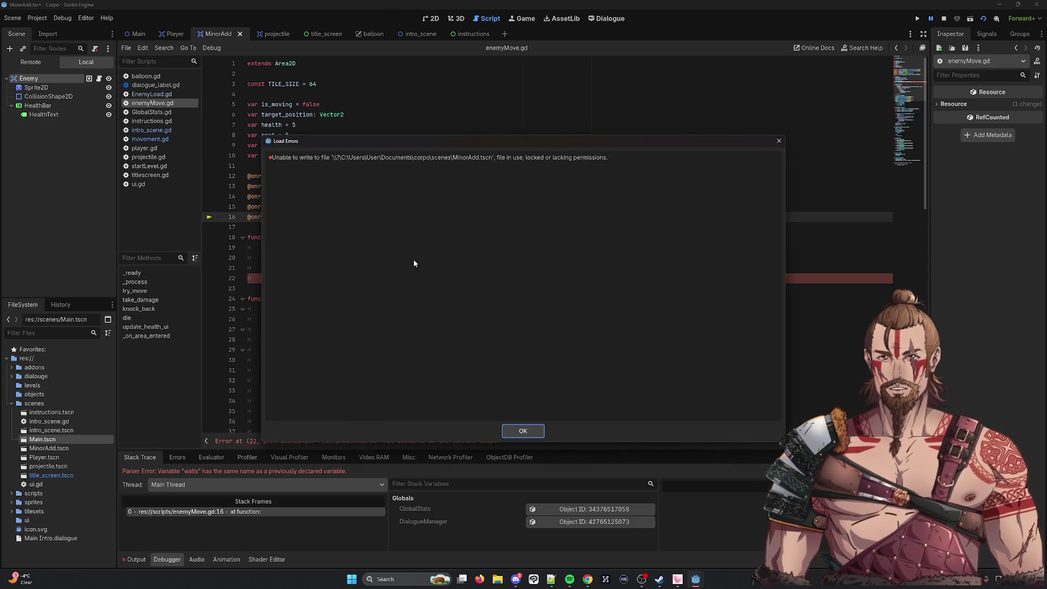
left_click(529, 429)
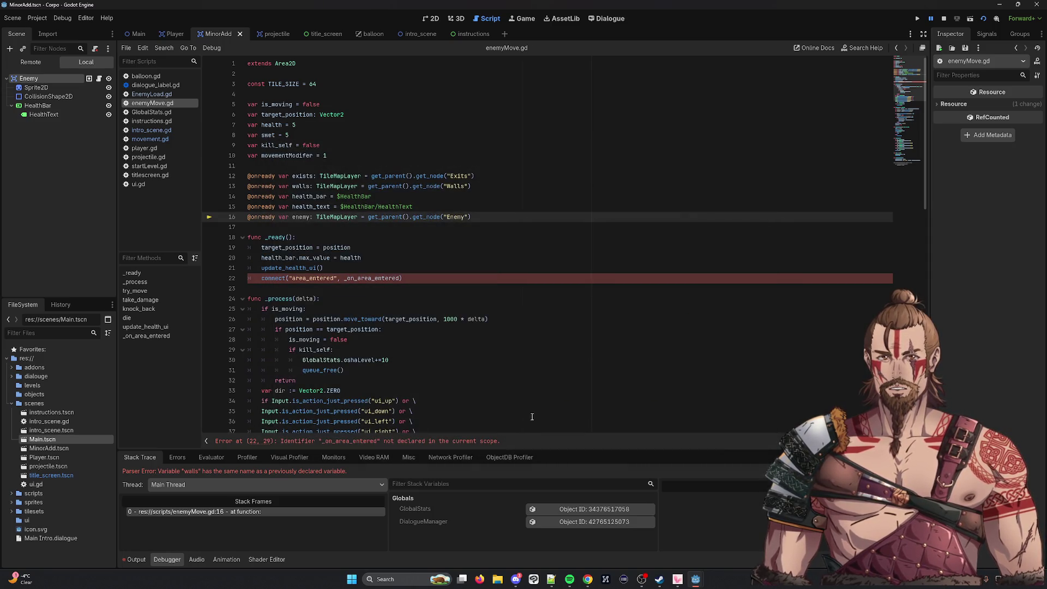
Stop the debug run and bring up the Run Specific Scene picker.
left_click(947, 18)
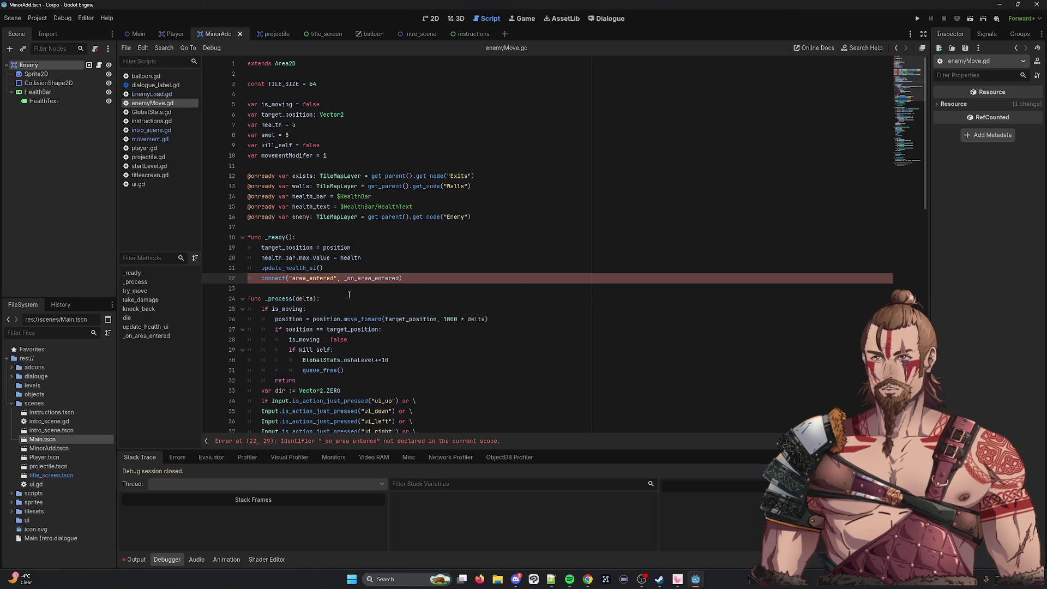
scroll(349, 295, "down", 15)
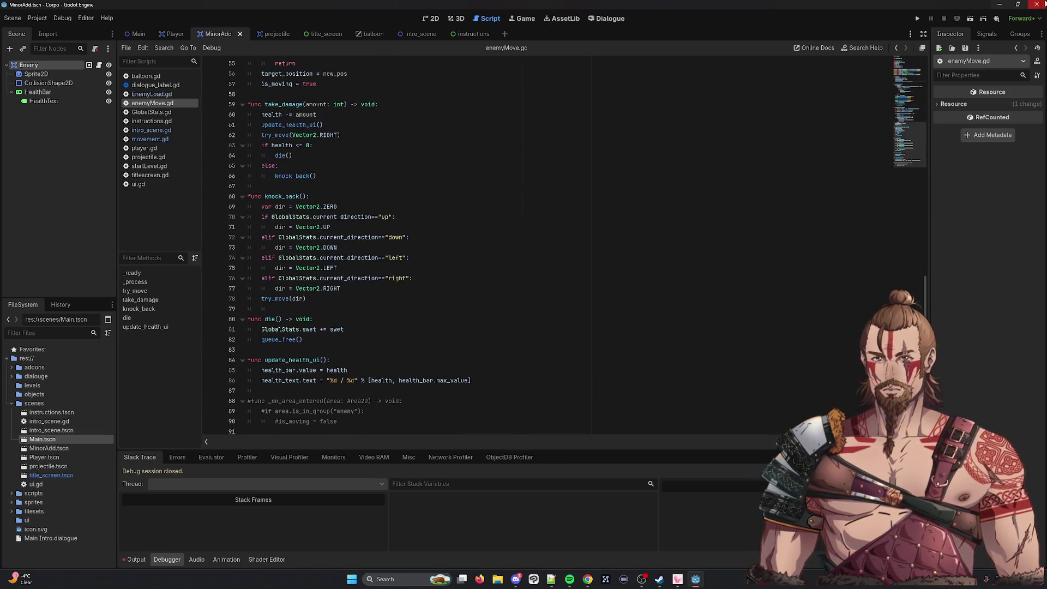
left_click(983, 19)
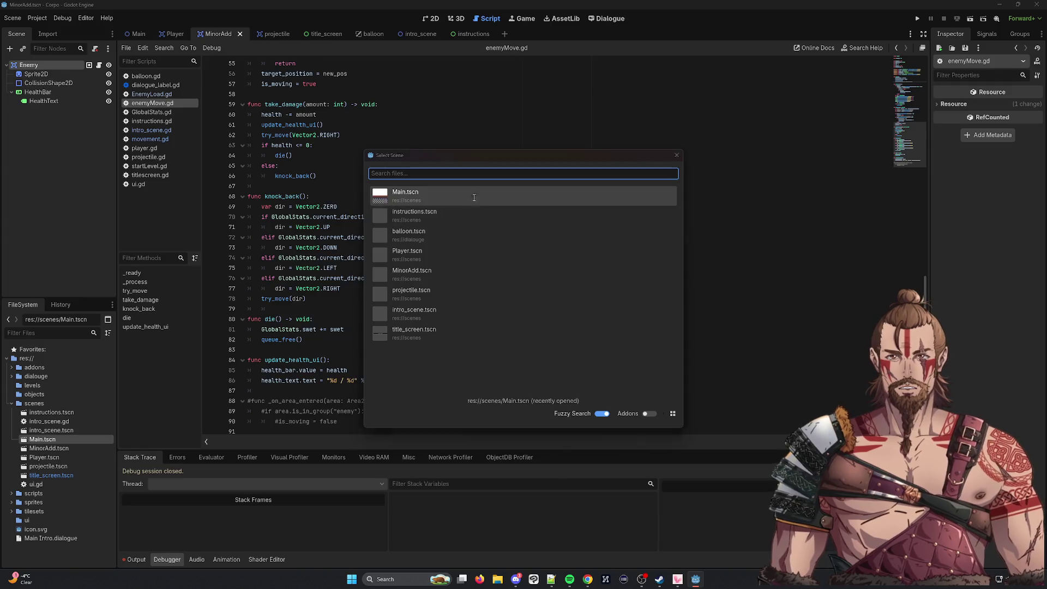
Run Main.tscn, then drop the TileMapLayer type from line 16's enemy declaration and save.
left_click(474, 197)
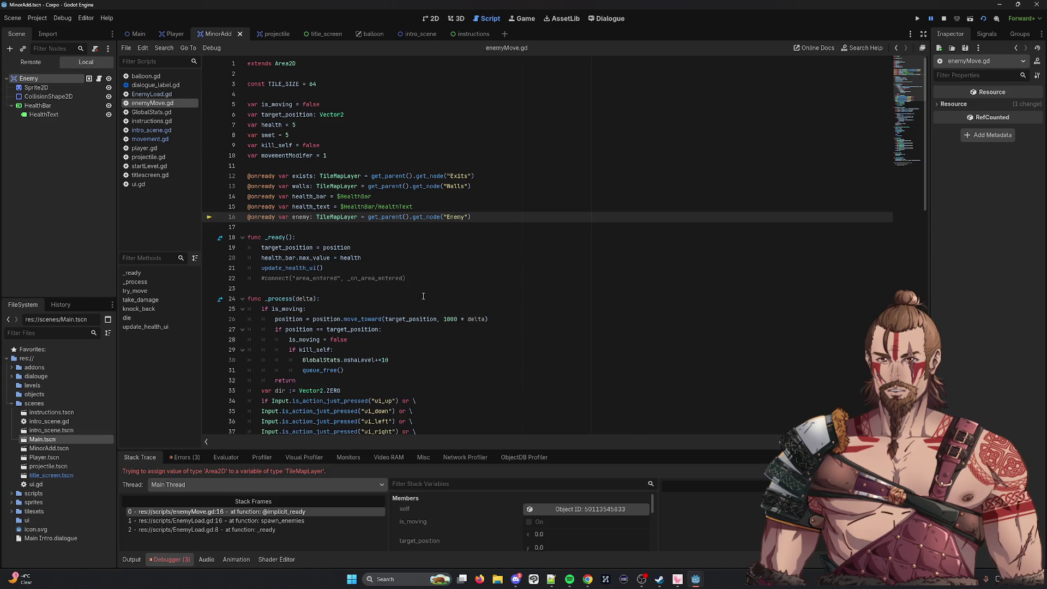
double_click(342, 217)
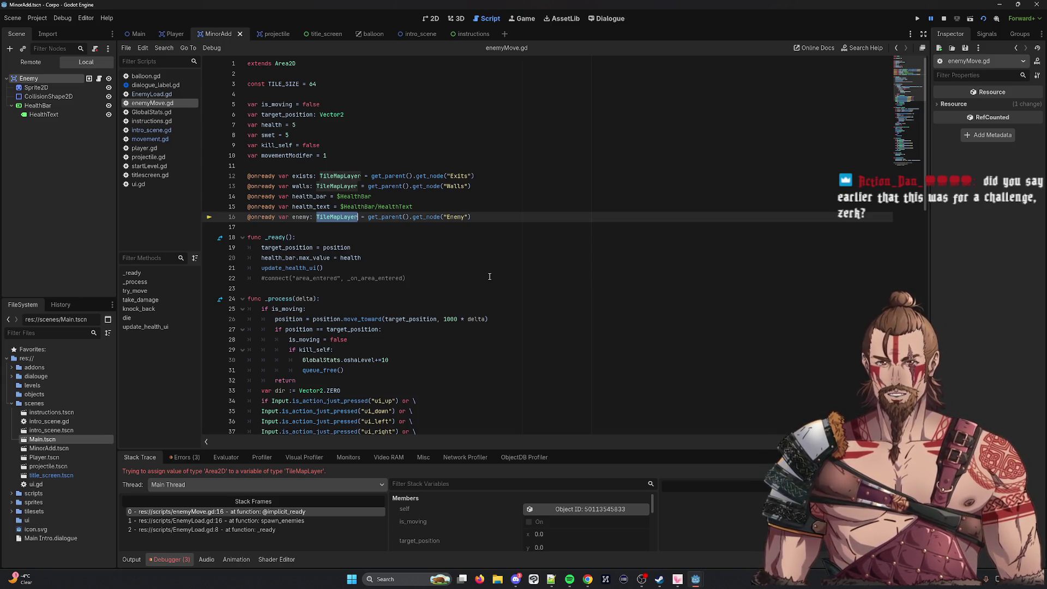
type("Til")
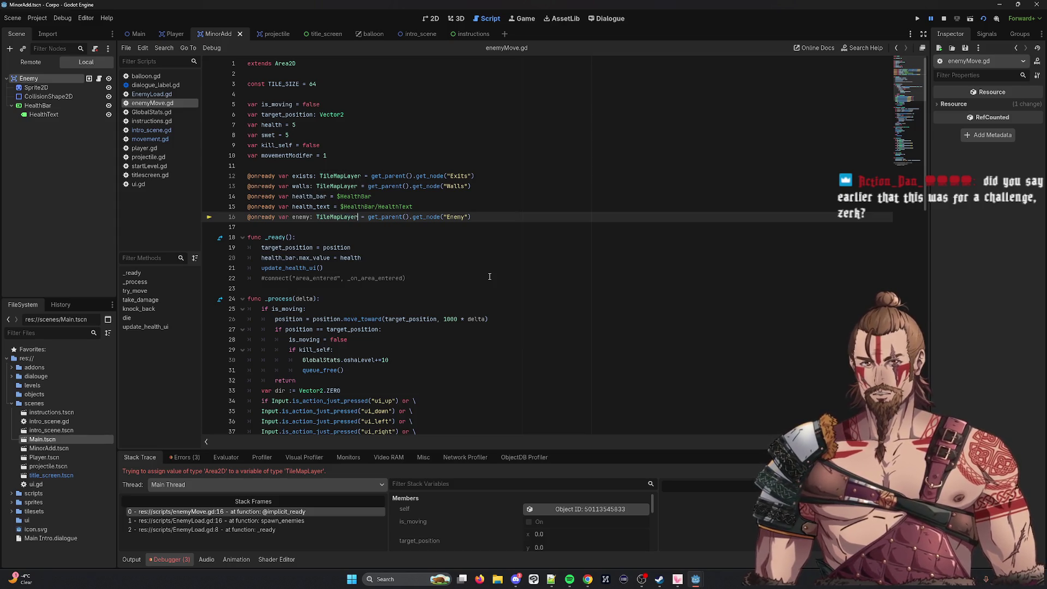
key("BackSpace")
key("BackSpace")
key("BackSpace")
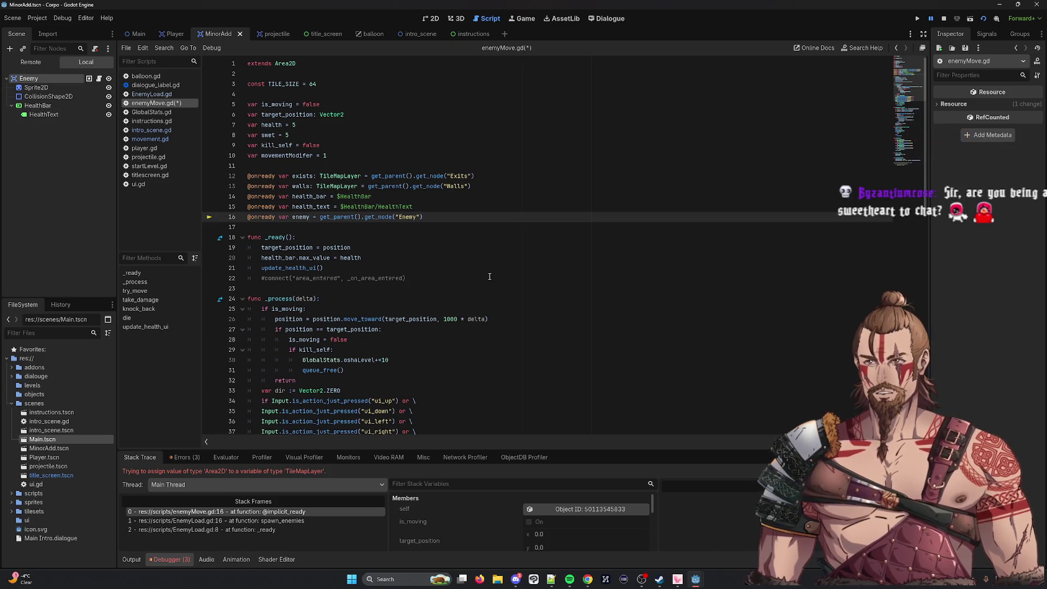
key("ctrl+s")
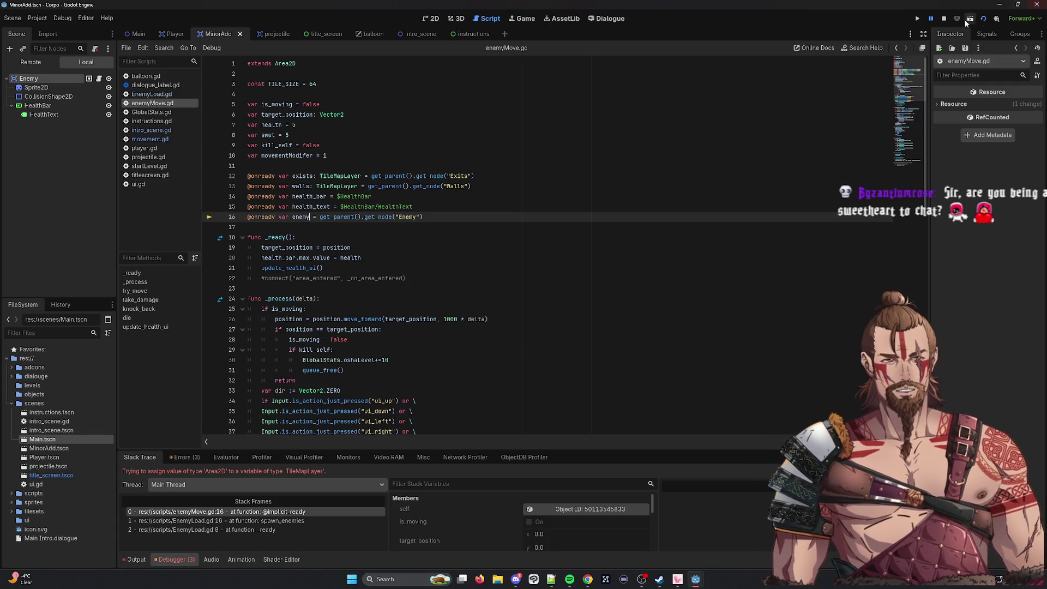
Stop the game and relaunch the Main scene to test the enemies.
left_click(944, 19)
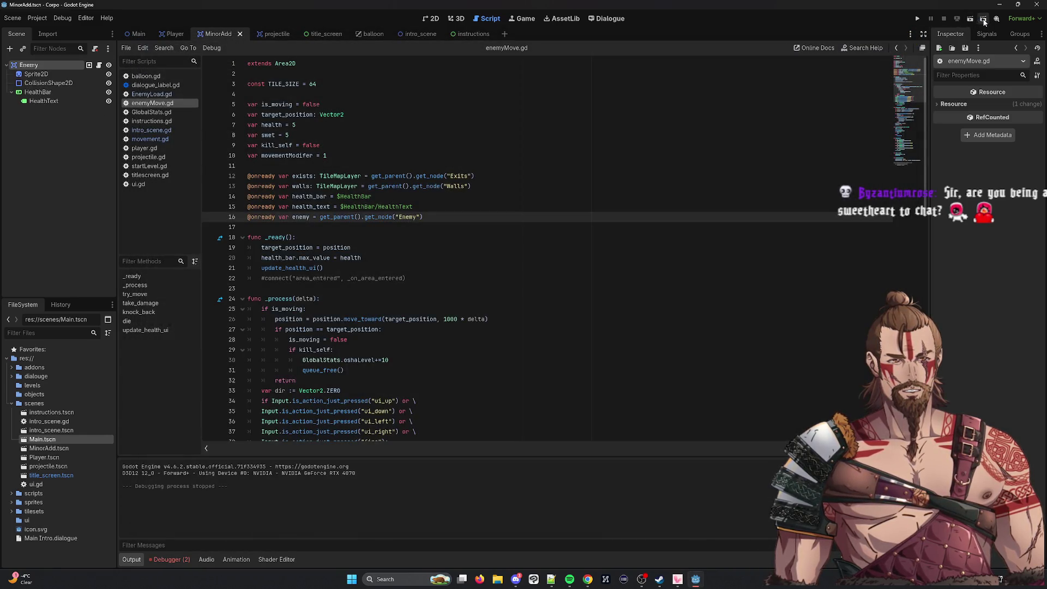
left_click(958, 22)
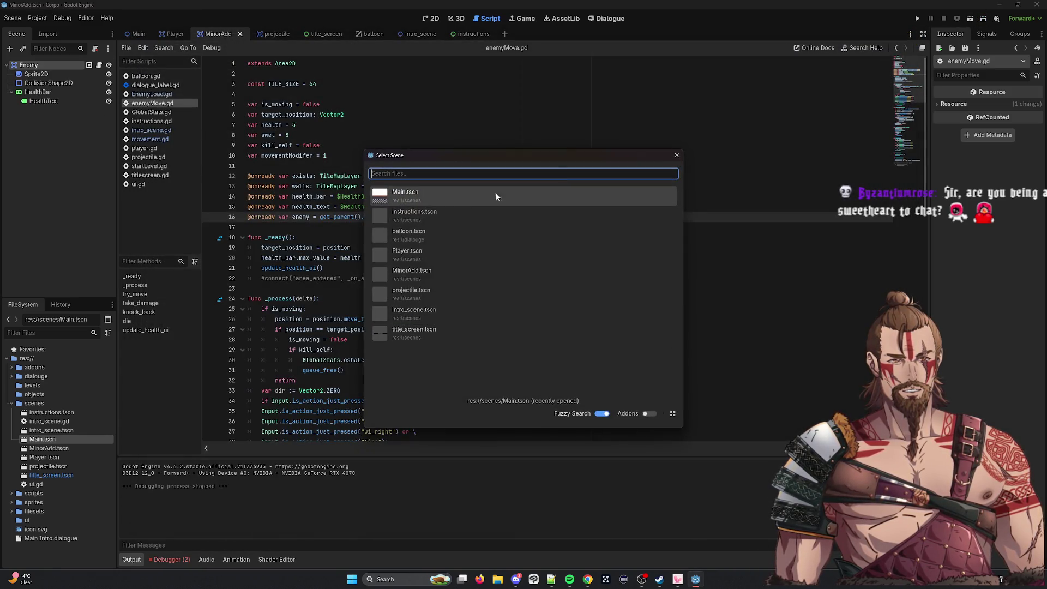
double_click(474, 195)
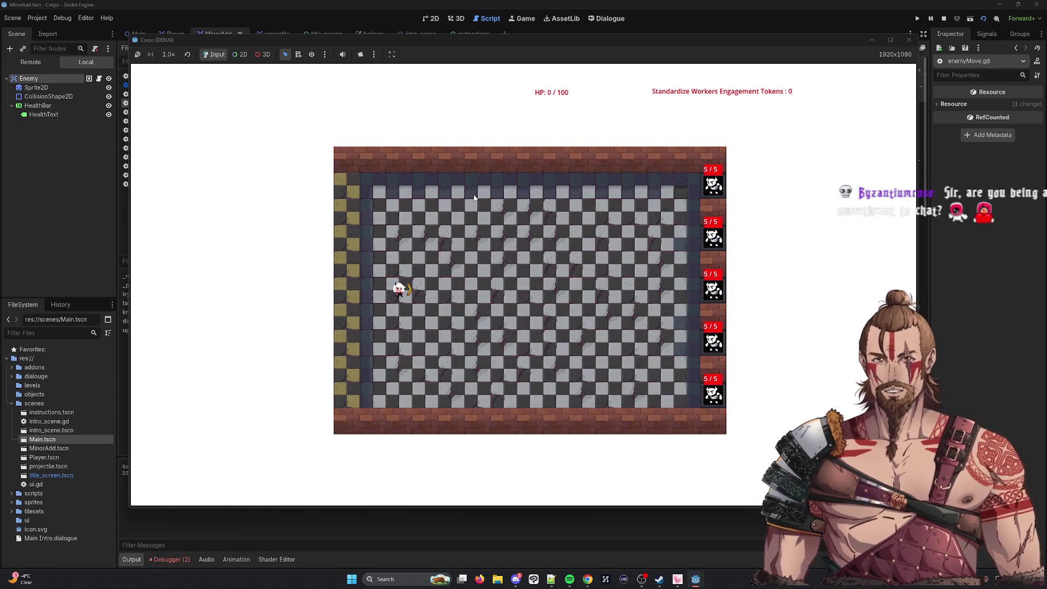
Move the player with WASD, heading left and down toward the enemies.
key("d")
key("w")
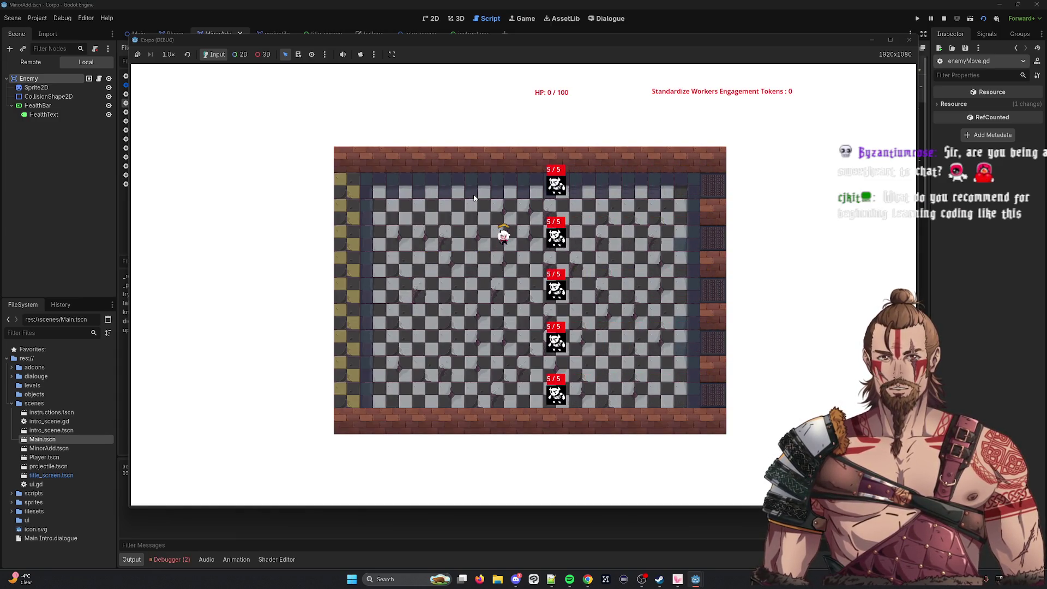
key("s")
key("a")
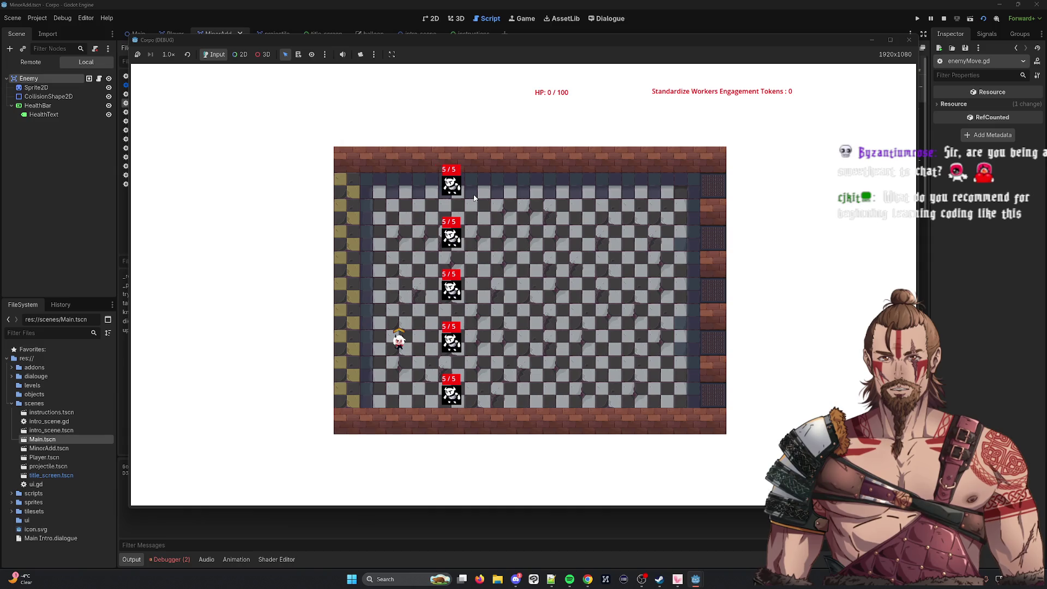
key("a")
key("s")
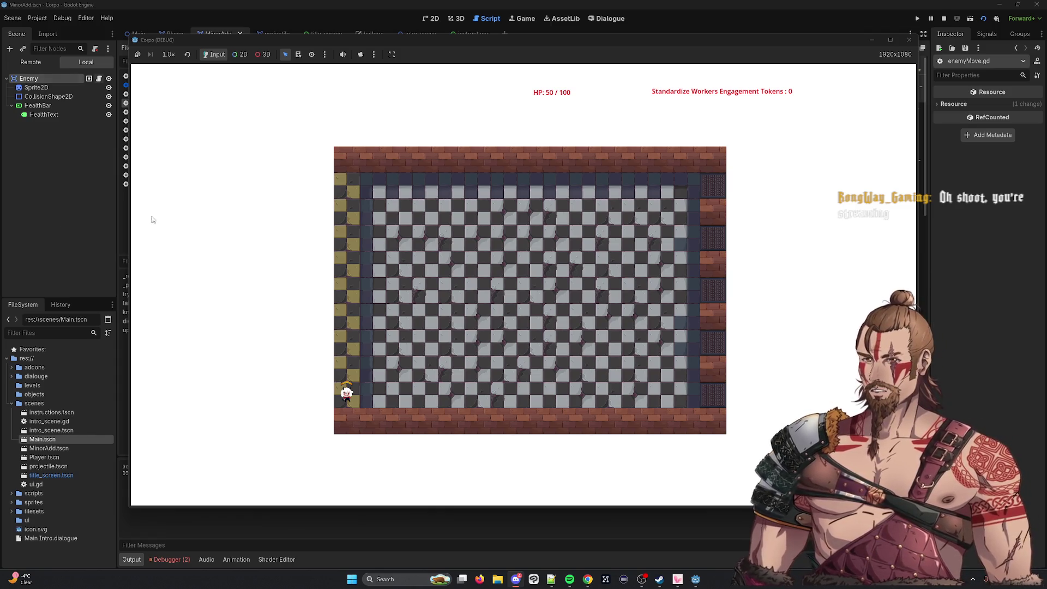
Close the running test game window to get back to enemyMove.gd.
left_click(909, 40)
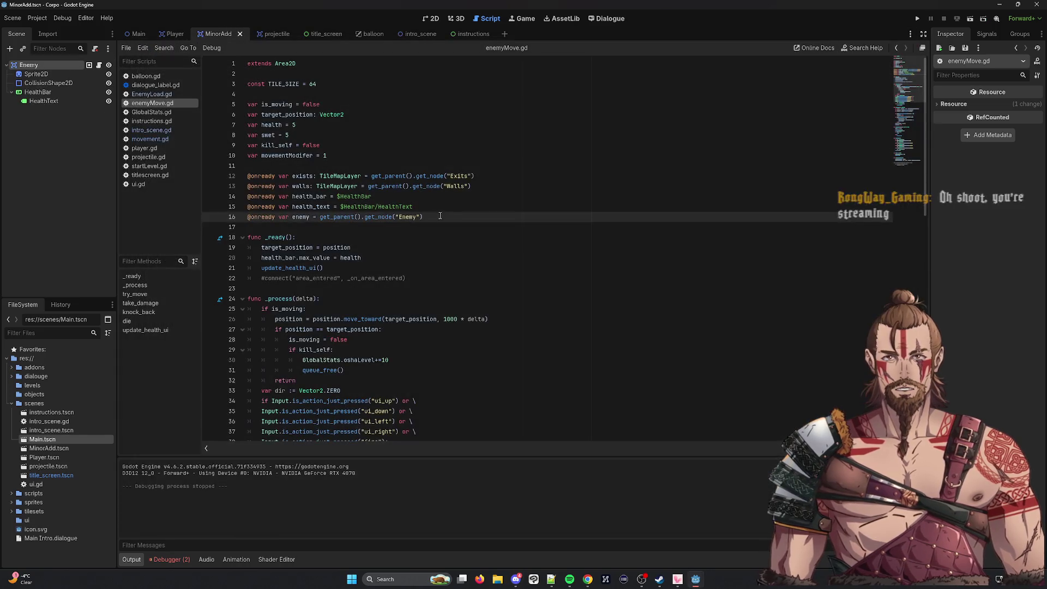
Run Main.tscn from the scene picker, close the game, and select enemy on line 16.
scroll(424, 216, "down", 15)
scroll(424, 216, "up", 17)
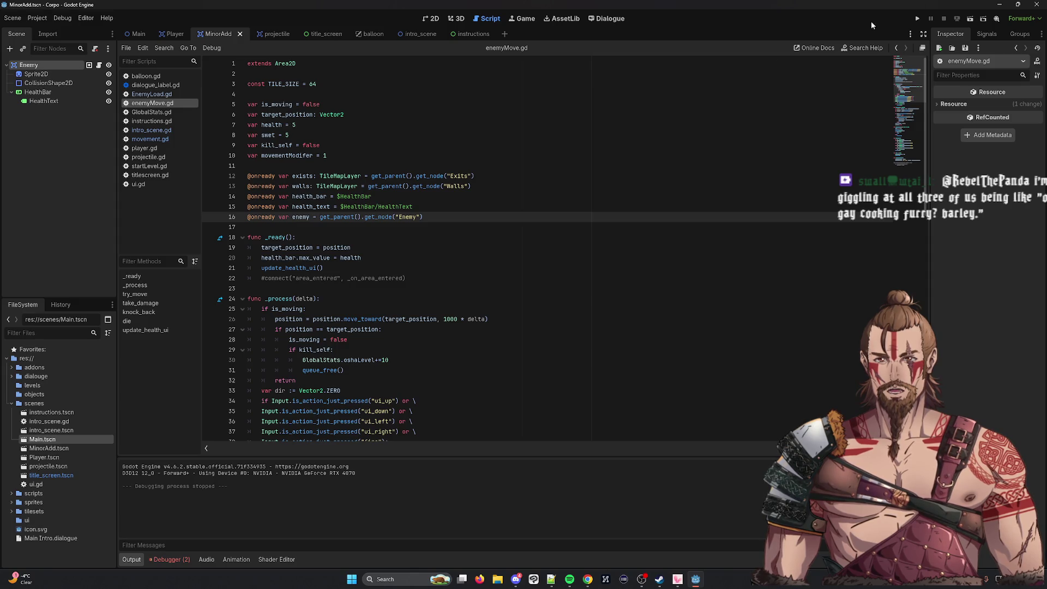
left_click(983, 19)
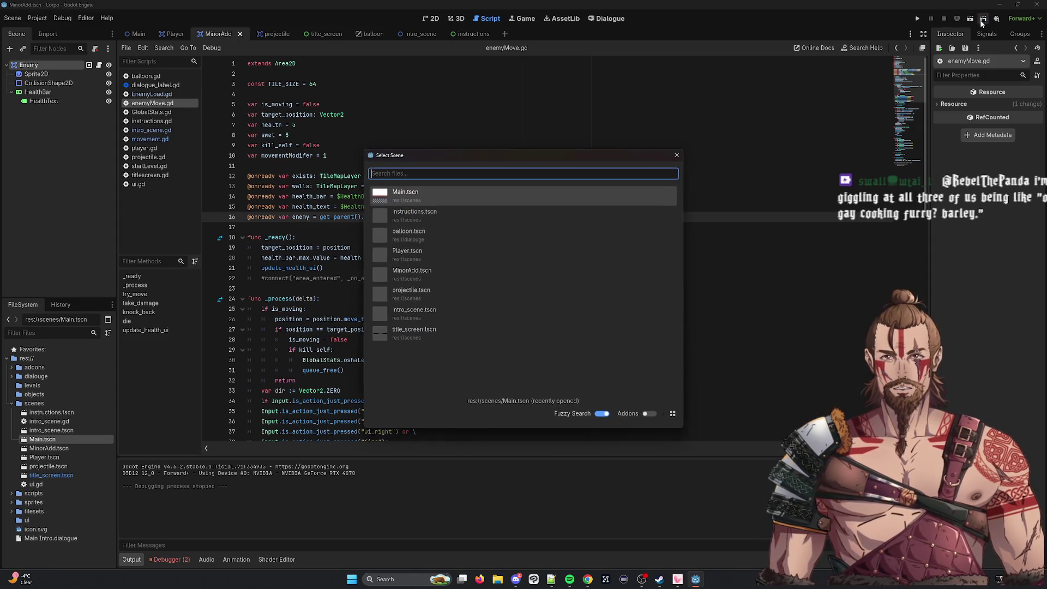
left_click(575, 197)
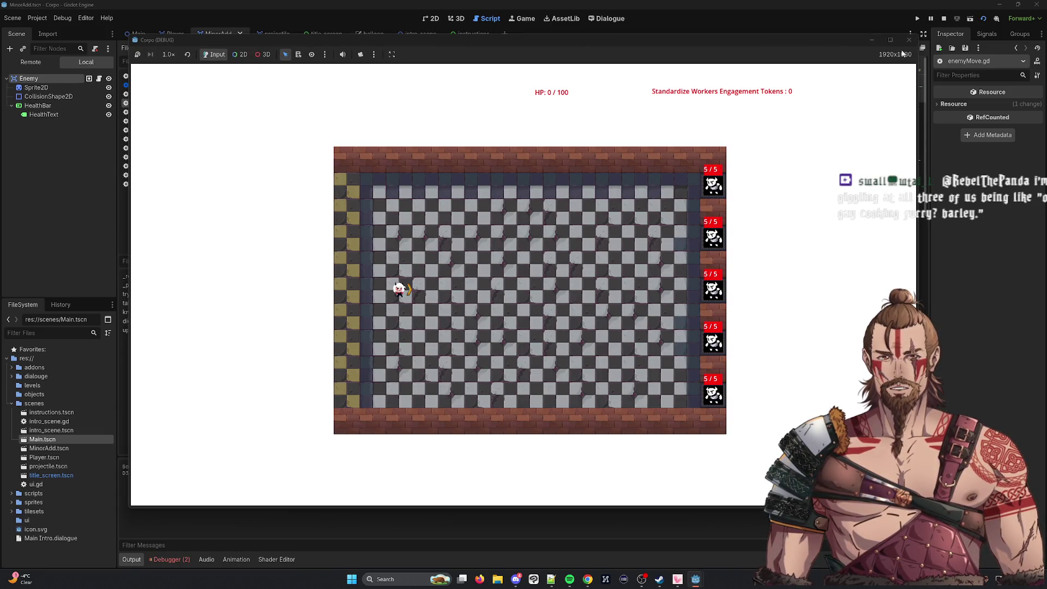
left_click(909, 40)
double_click(295, 217)
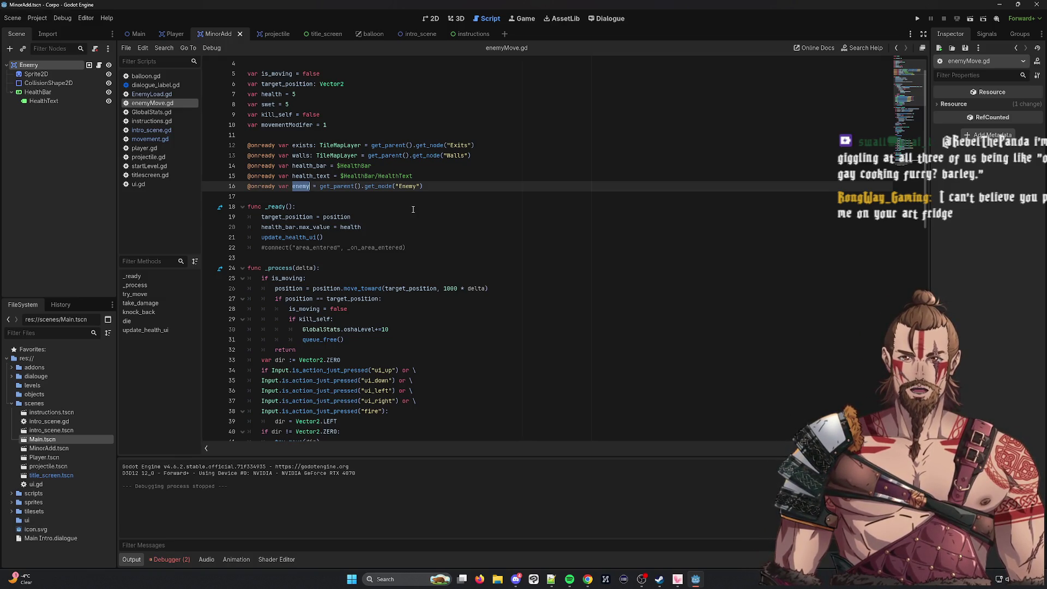
Scroll through enemyMove.gd, checking get_cell_source_id on line 48 and health_text on line 86.
scroll(413, 209, "down", 15)
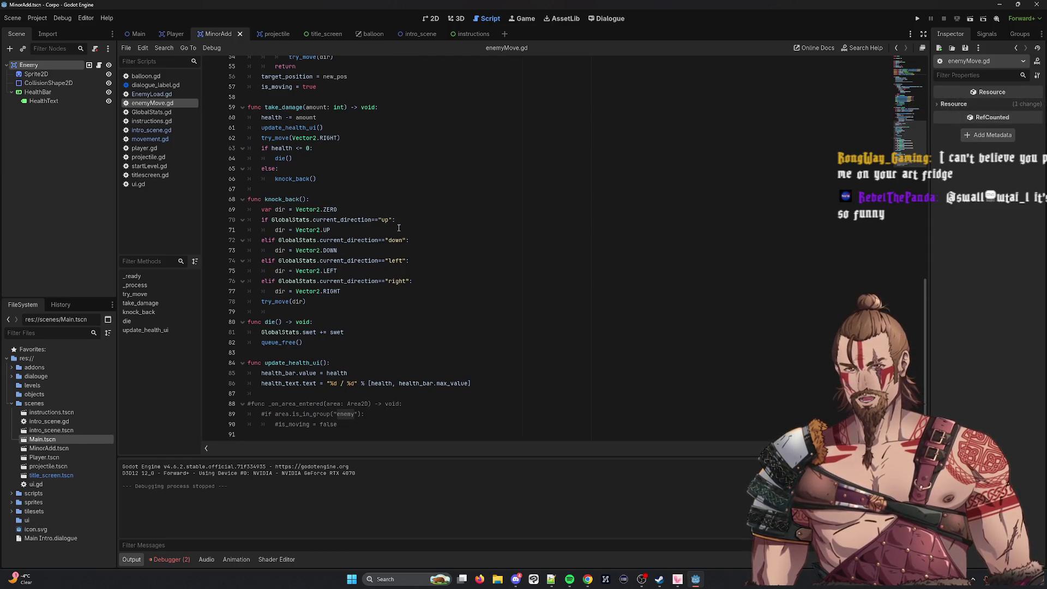
scroll(332, 336, "up", 9)
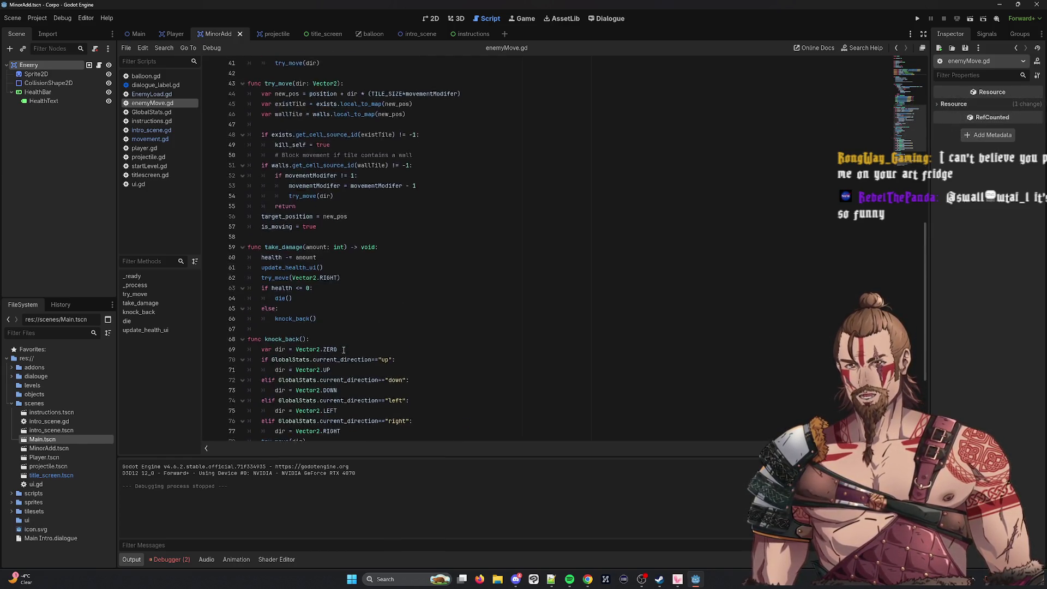
double_click(326, 270)
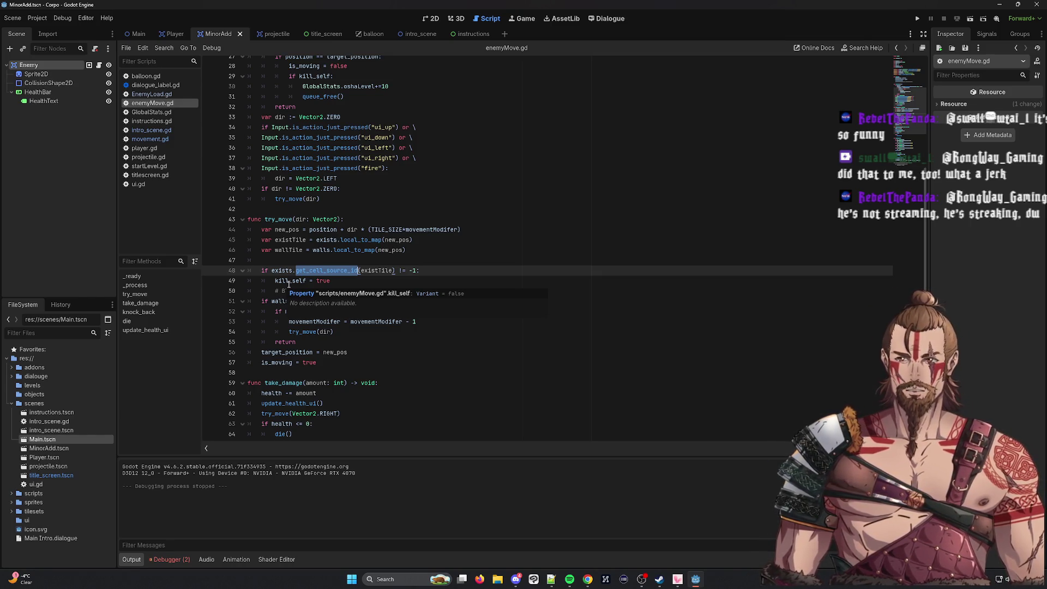
scroll(289, 283, "down", 7)
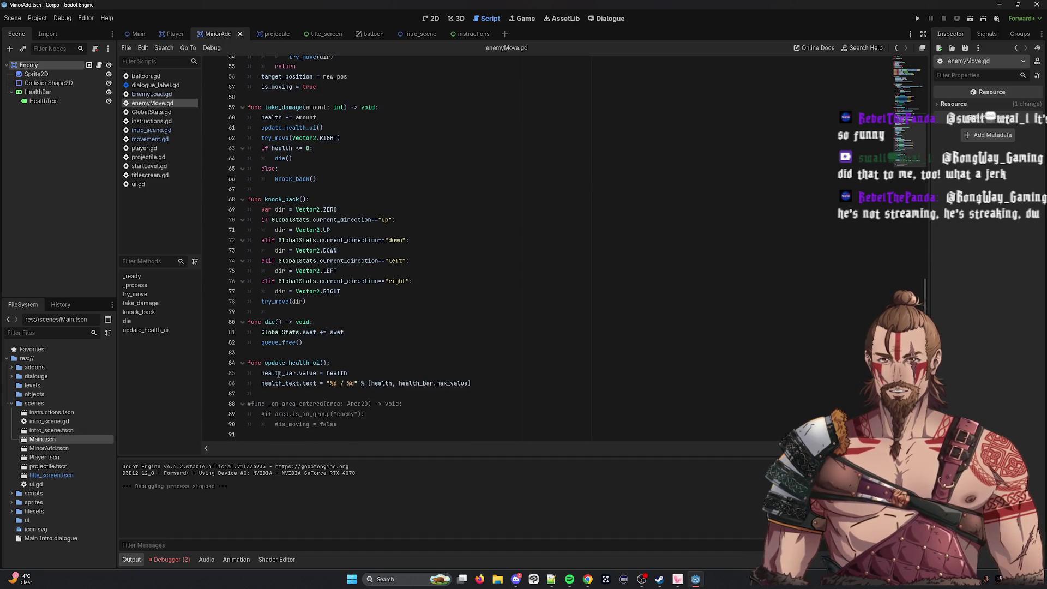
double_click(284, 380)
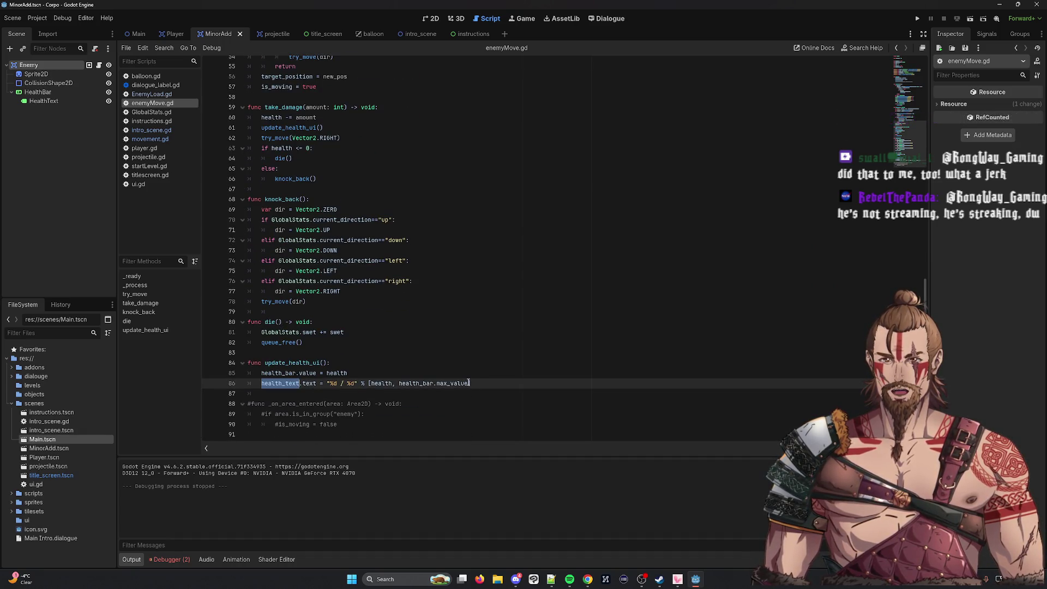
scroll(283, 336, "up", 10)
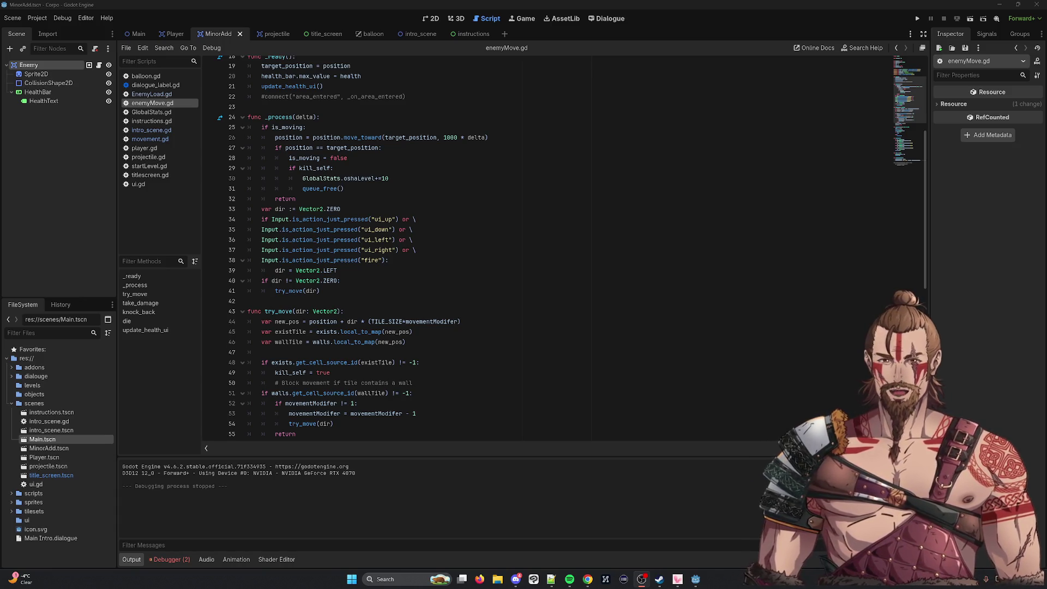
scroll(388, 217, "down", 12)
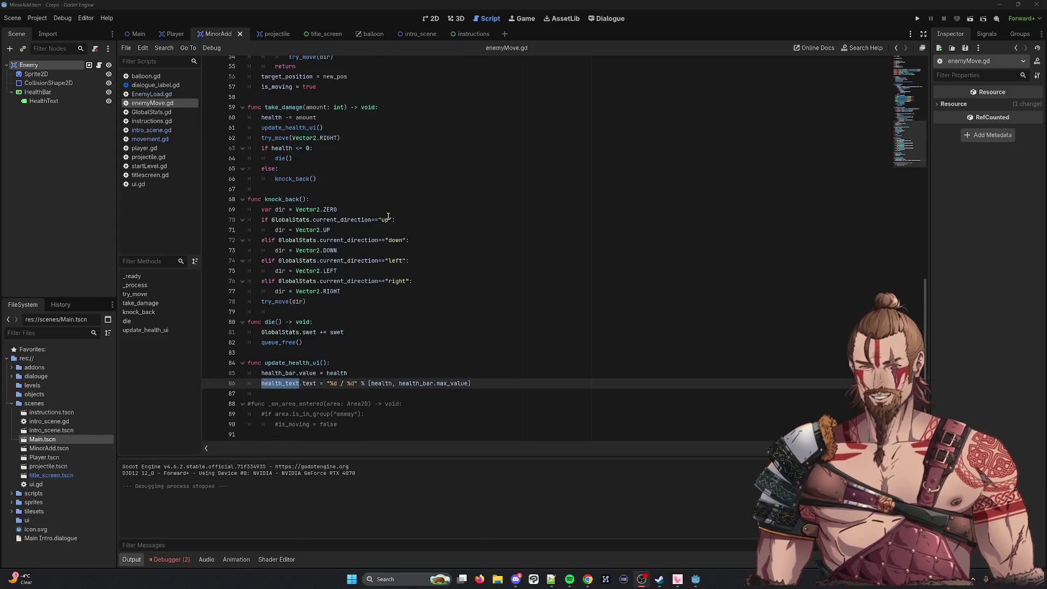
scroll(337, 295, "up", 18)
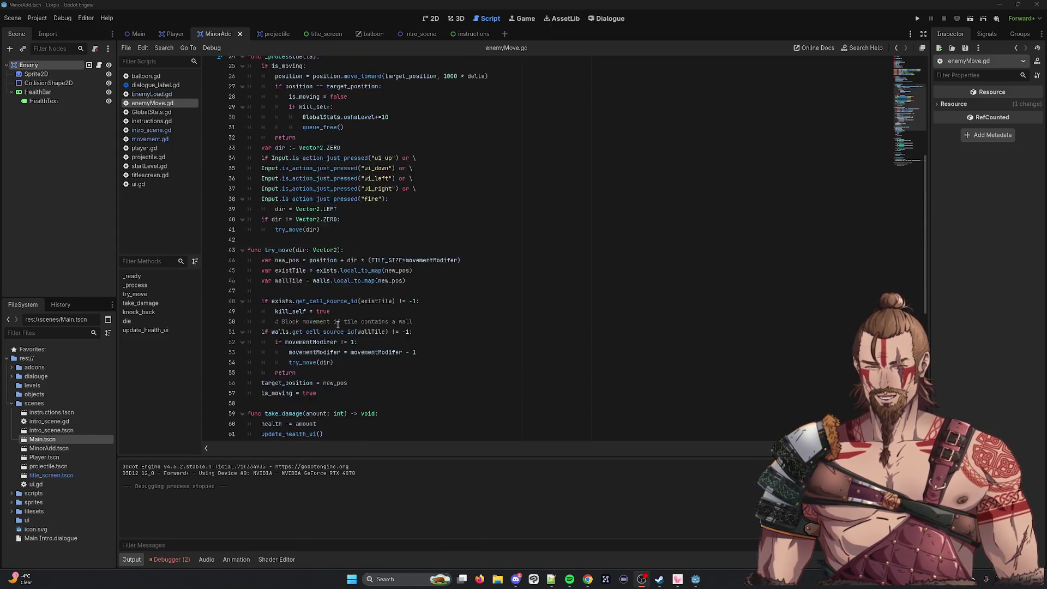
Uncomment the area_entered connect line and delete the enemy variable declaration.
triple_click(420, 278)
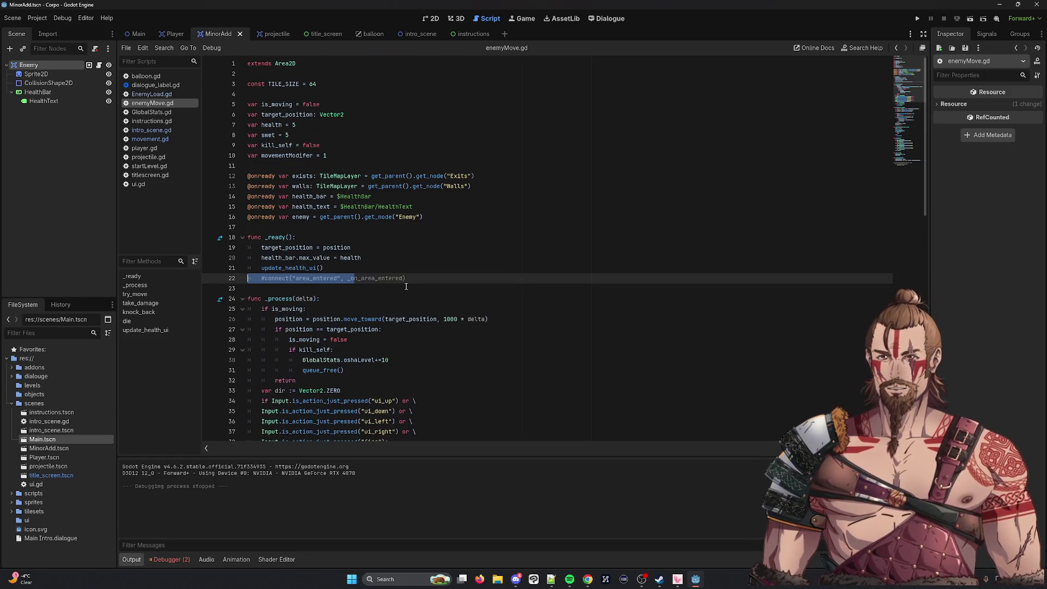
key("BackSpace")
key("BackSpace")
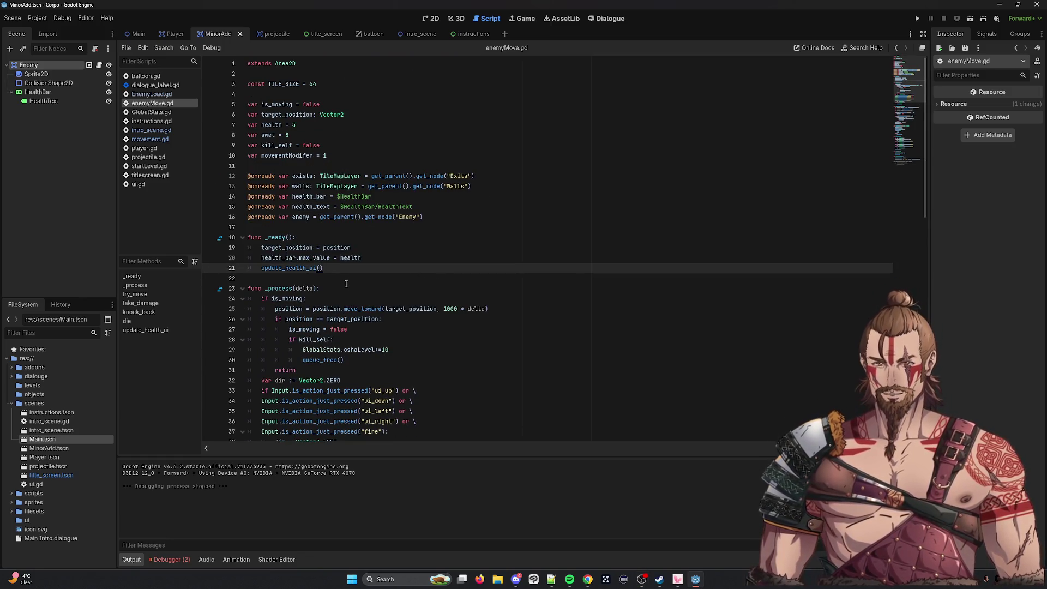
left_click(436, 219)
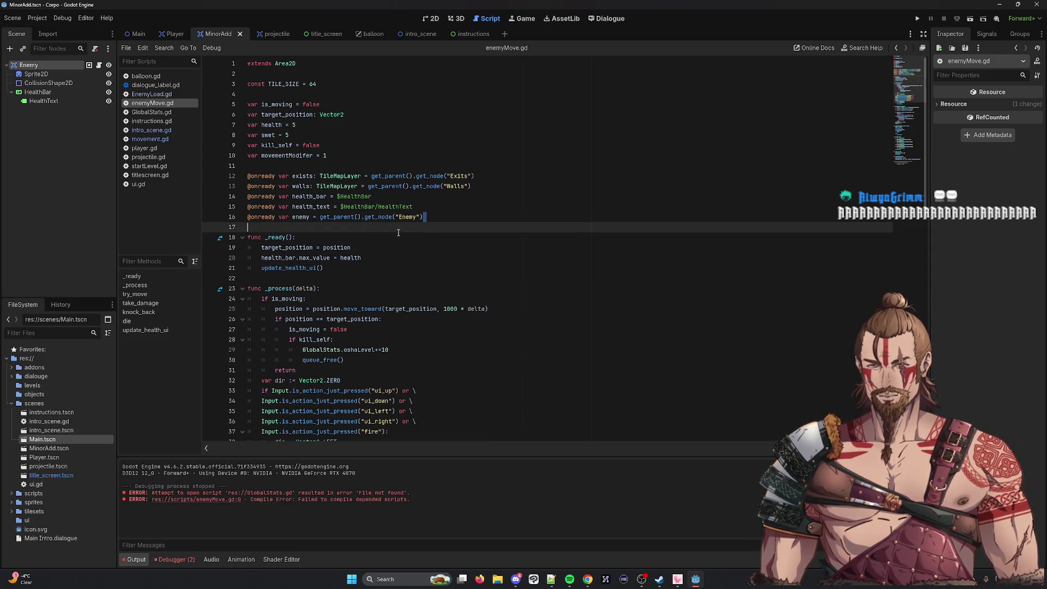
key("ctrl+z")
key("ctrl+z")
key("ctrl+k")
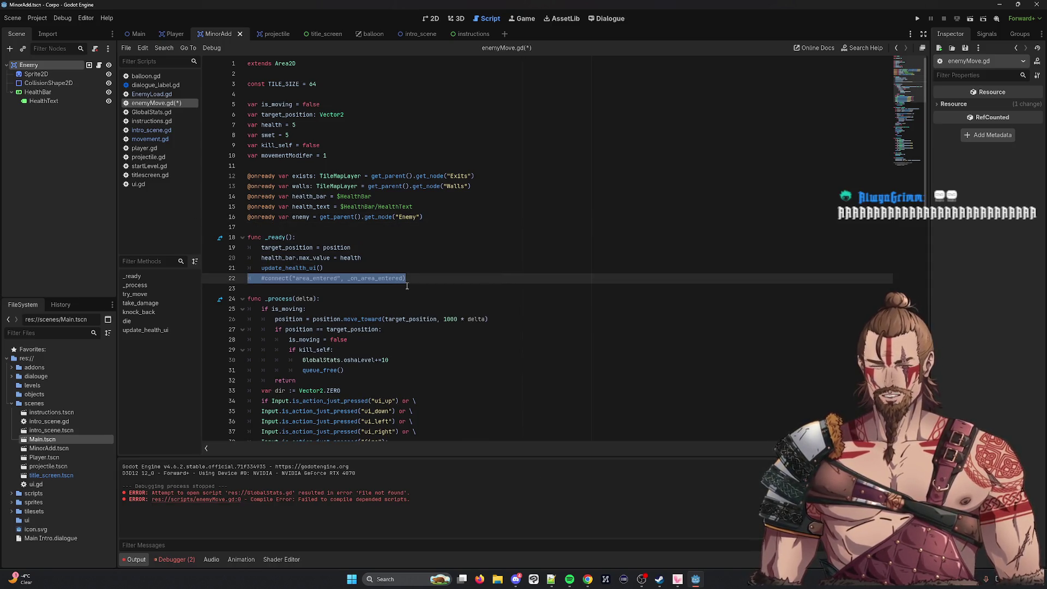
left_click_drag(423, 216, 249, 217)
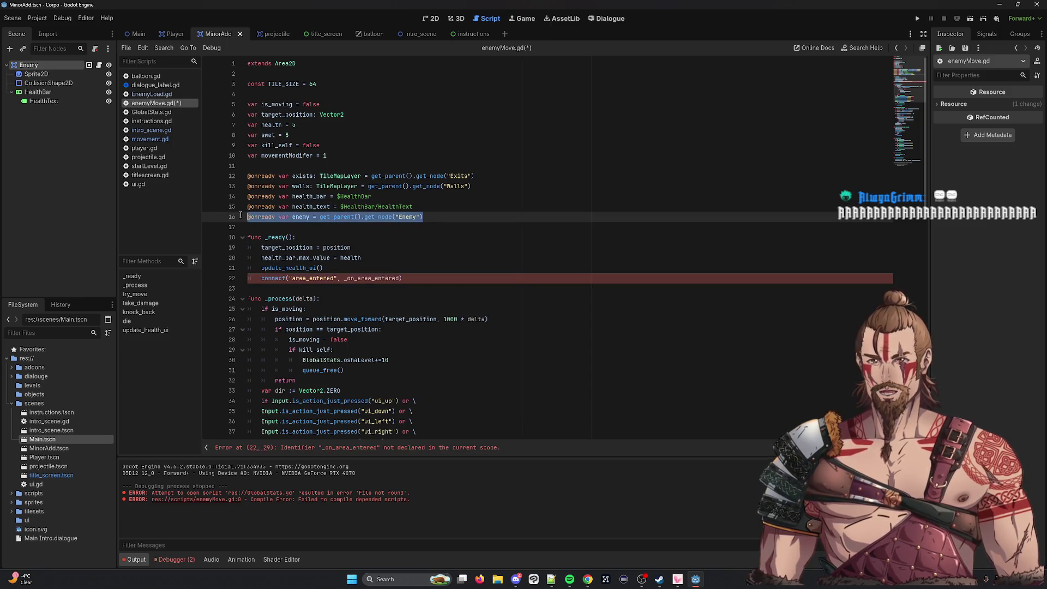
key("BackSpace")
key("BackSpace")
Uncomment the _on_area_entered function and clear its is_moving assignment line.
scroll(392, 275, "down", 15)
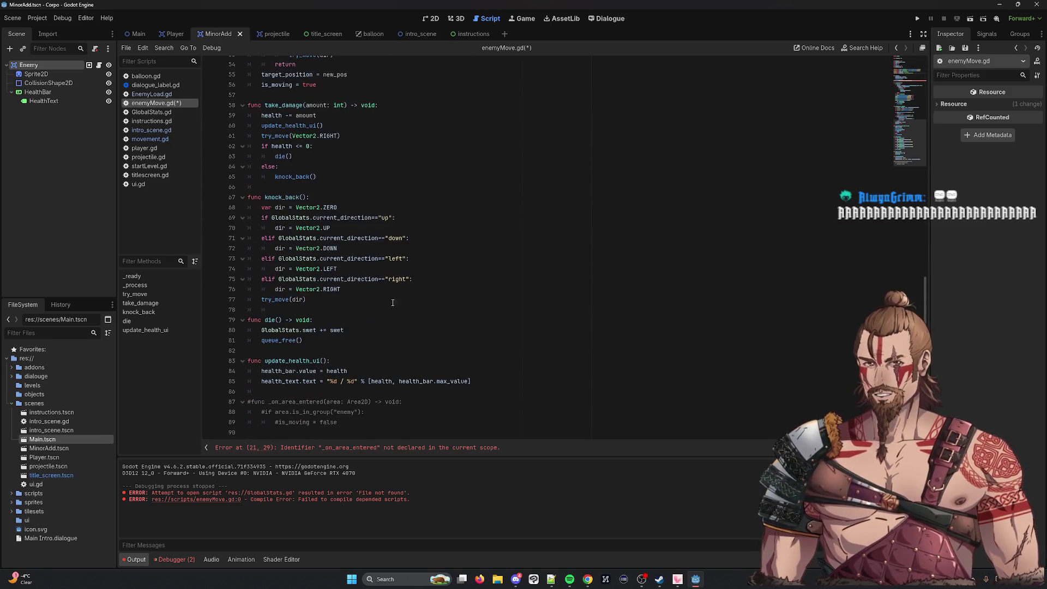
left_click_drag(358, 423, 248, 402)
key("ctrl+k")
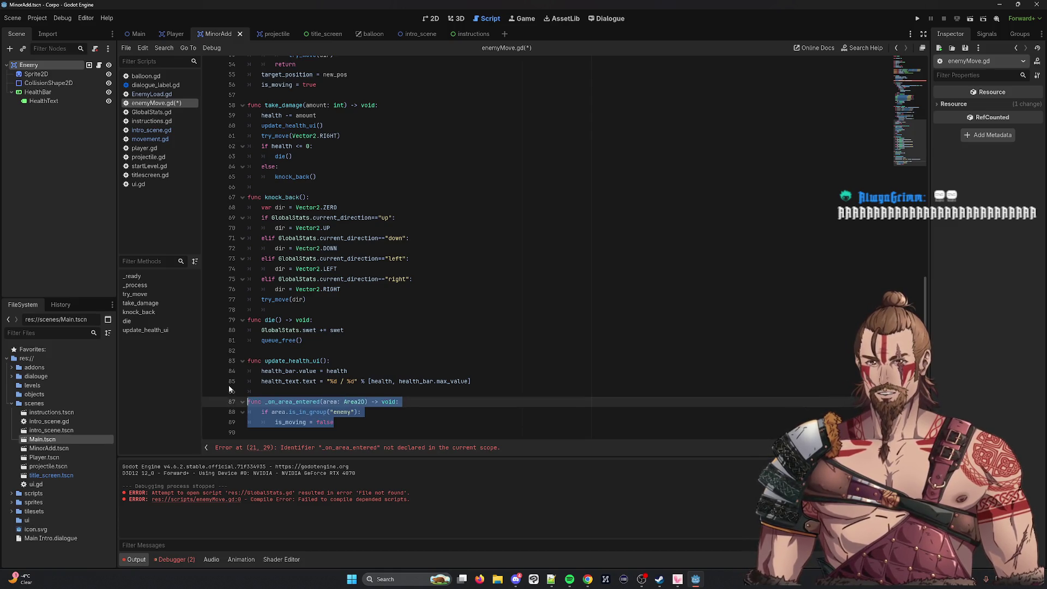
key("End")
key("BackSpace")
key("BackSpace")
key("BackSpace")
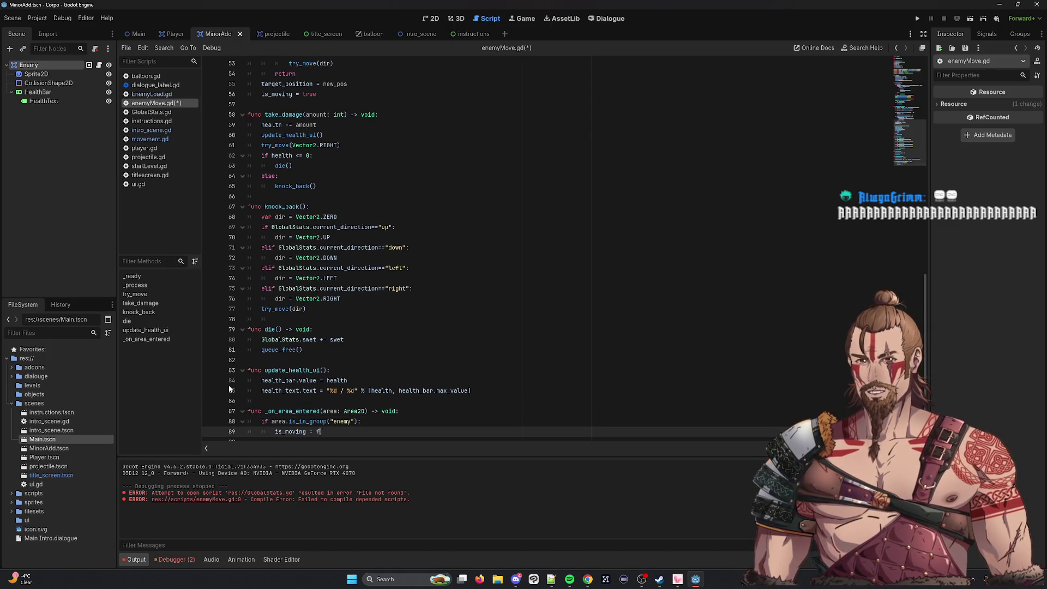
key("BackSpace")
key("BackSpace")
key("BackSpace")
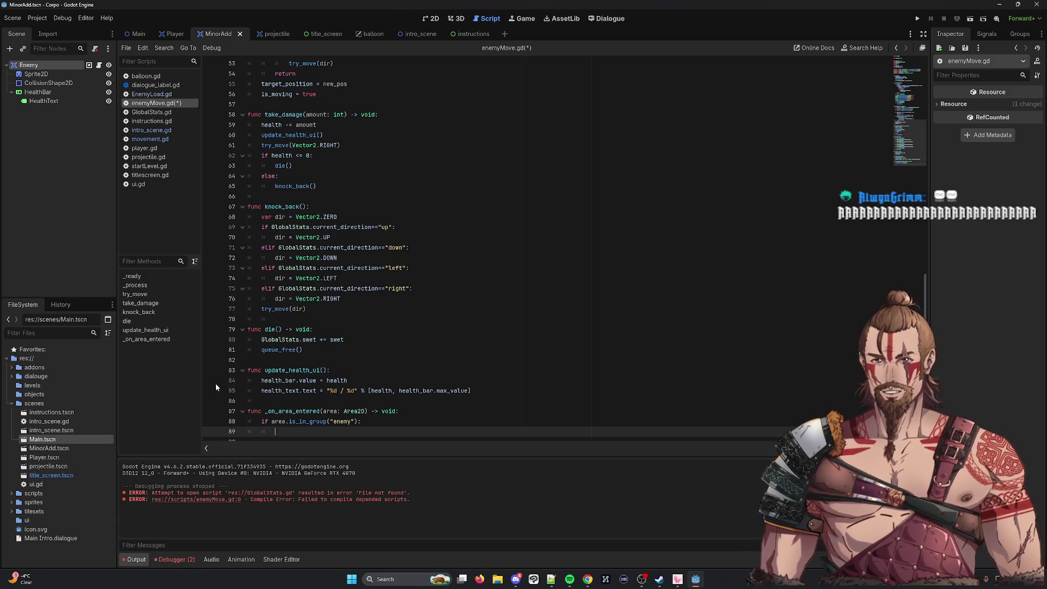
Add a die call under the "enemy" group check and save the script.
scroll(453, 297, "up", 7)
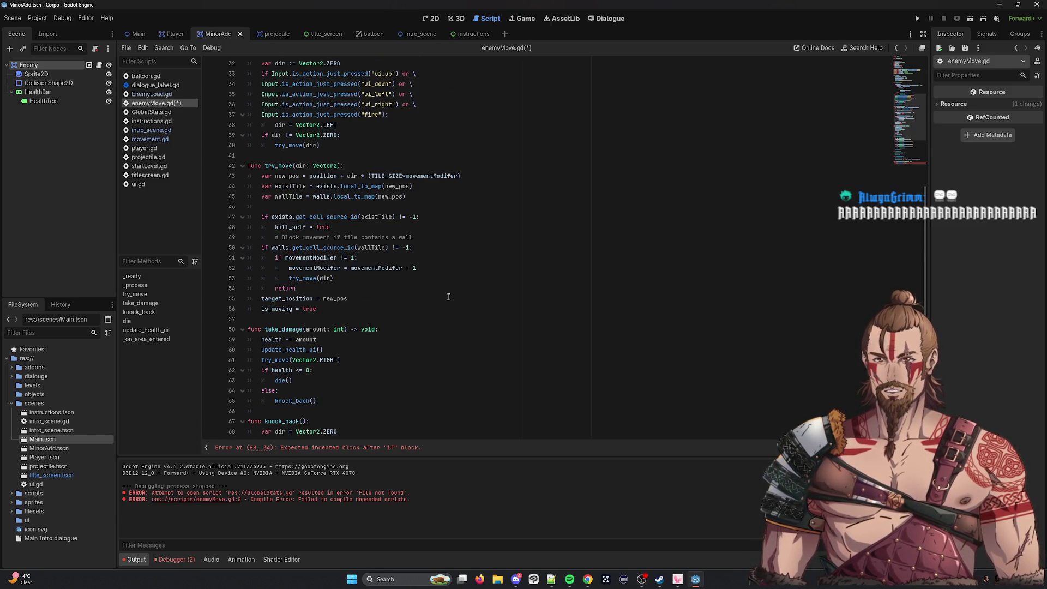
scroll(448, 297, "up", 6)
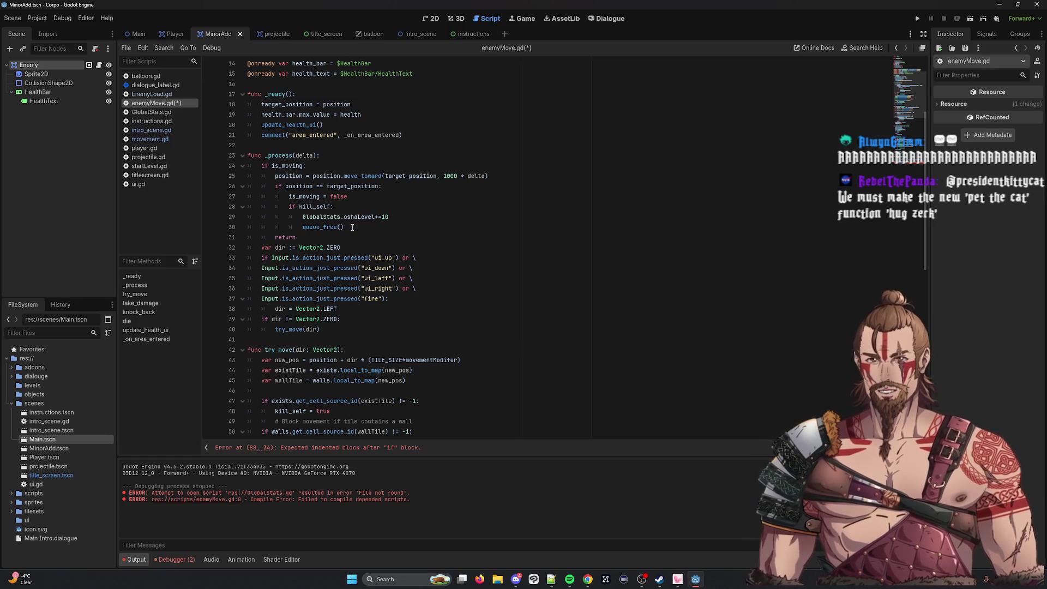
scroll(346, 225, "down", 13)
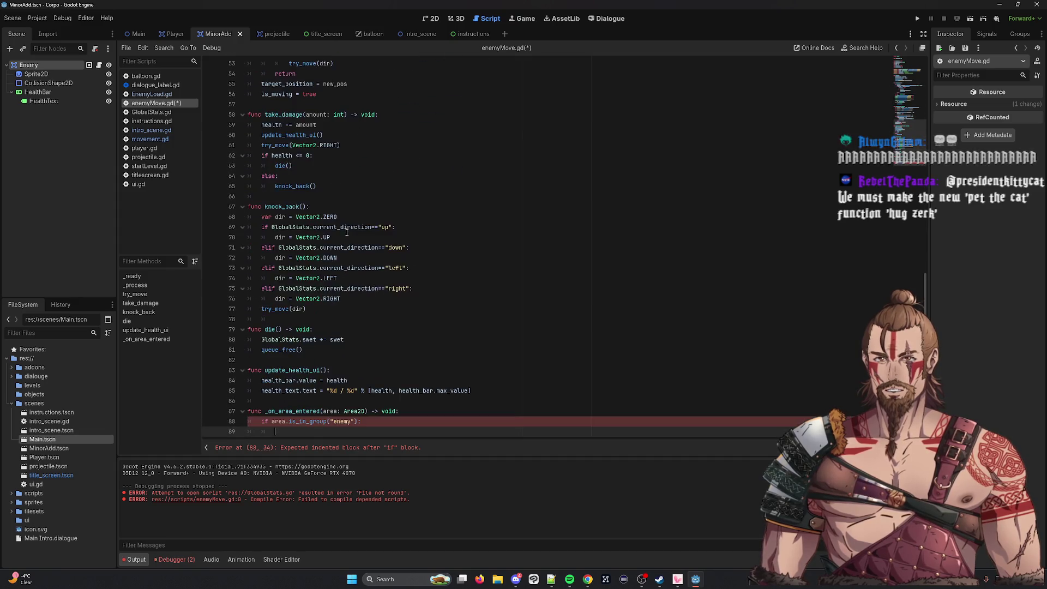
double_click(269, 324)
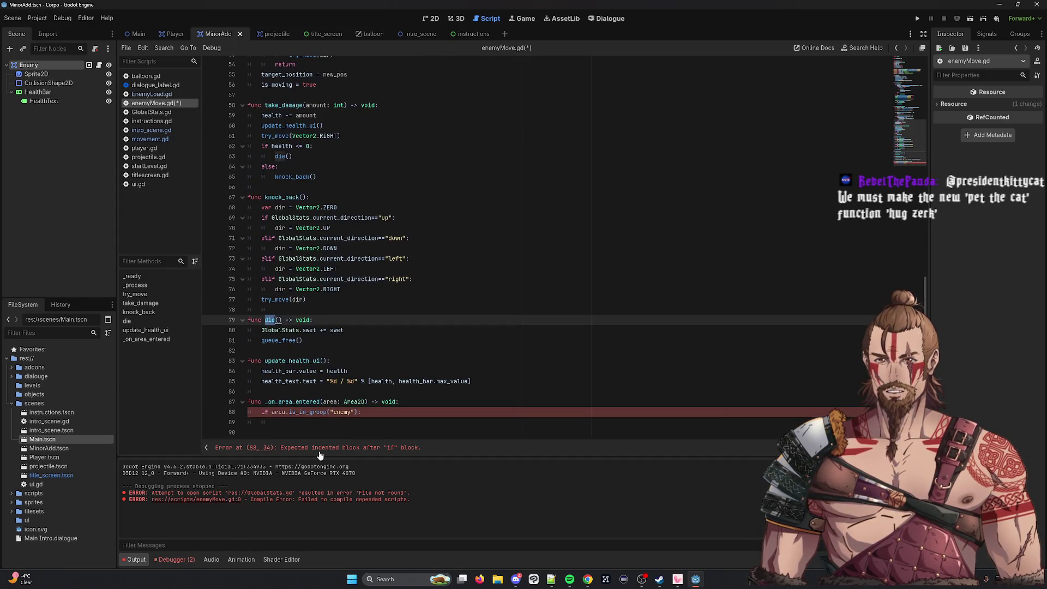
left_click(314, 427)
type("dir()")
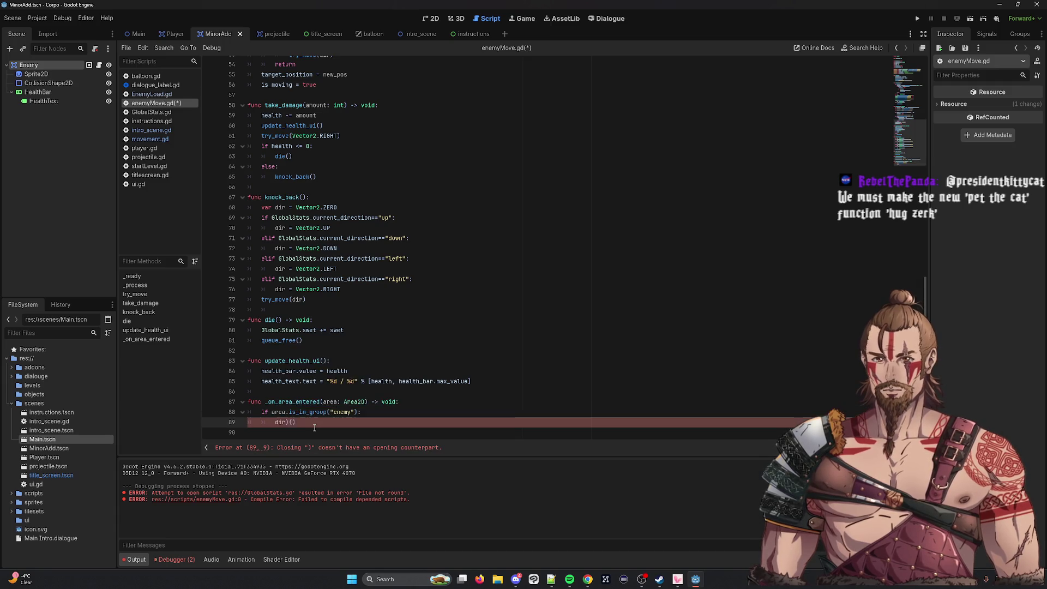
key("ctrl+s")
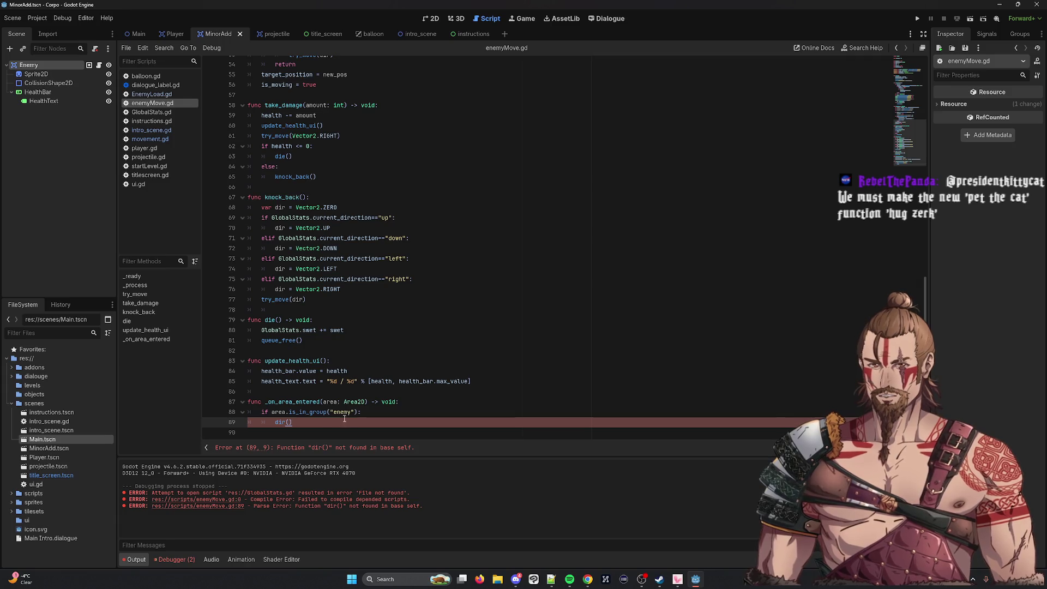
Correct the typo dir() to die(), save, and run the game.
key("BackSpace")
key("BackSpace")
type("e")
key("Return")
key("ctrl+s")
left_click(444, 288)
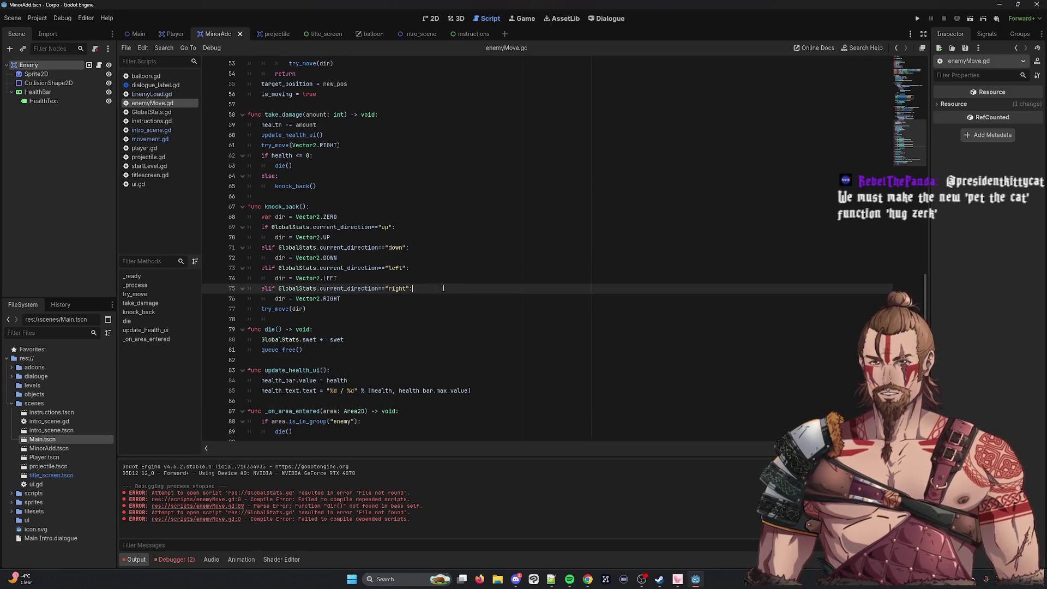
left_click(984, 18)
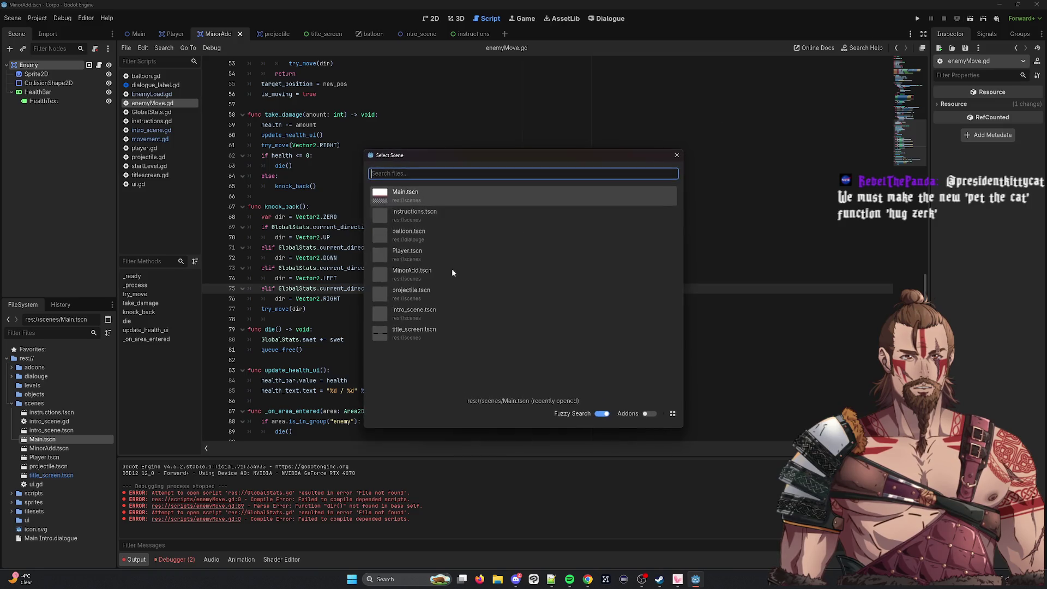
key("Return")
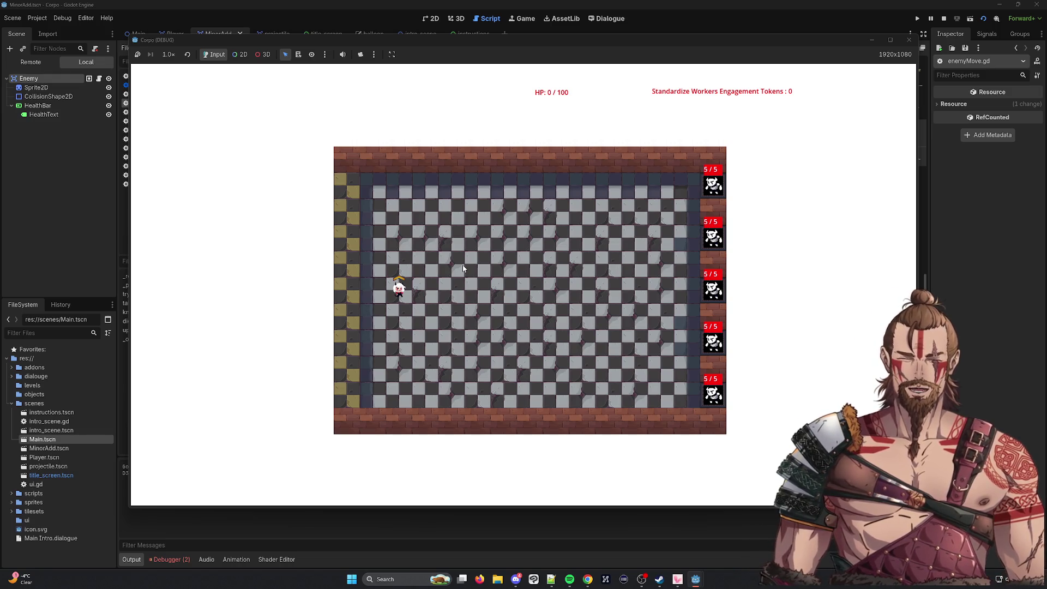
left_click(463, 268)
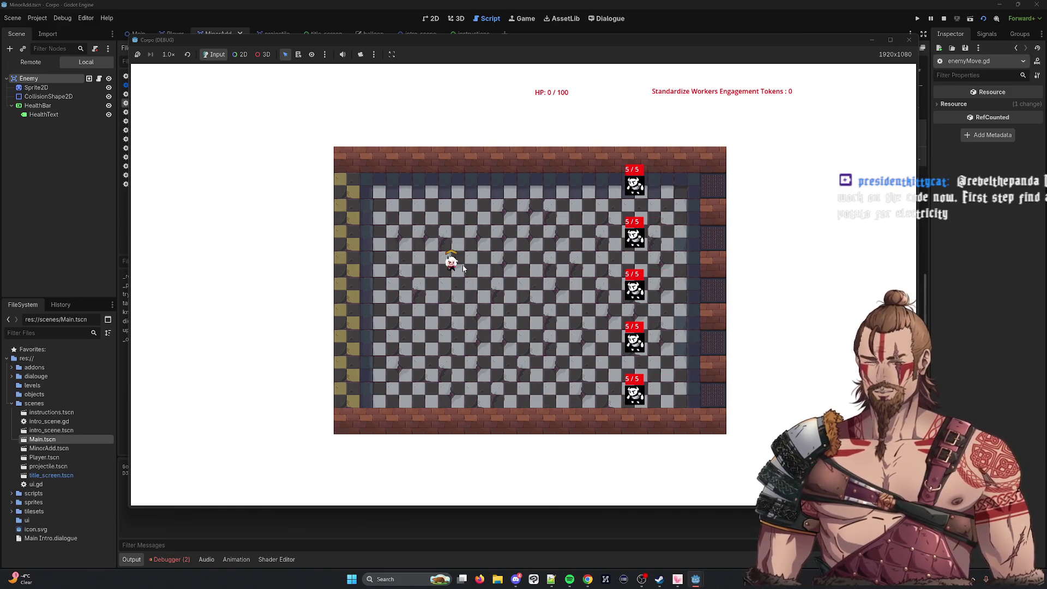
key("Right")
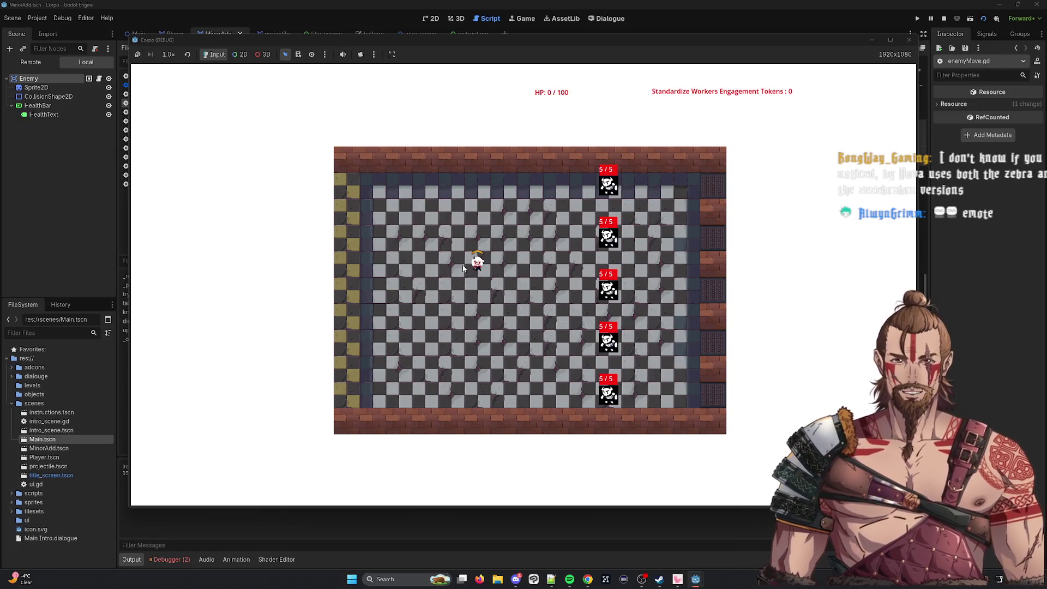
key("d")
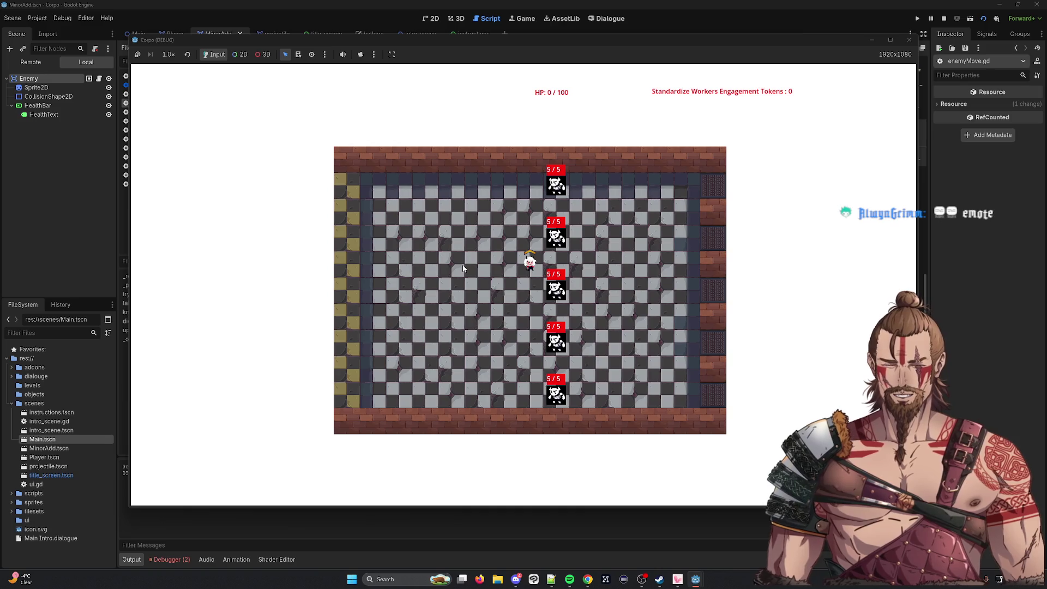
key("w")
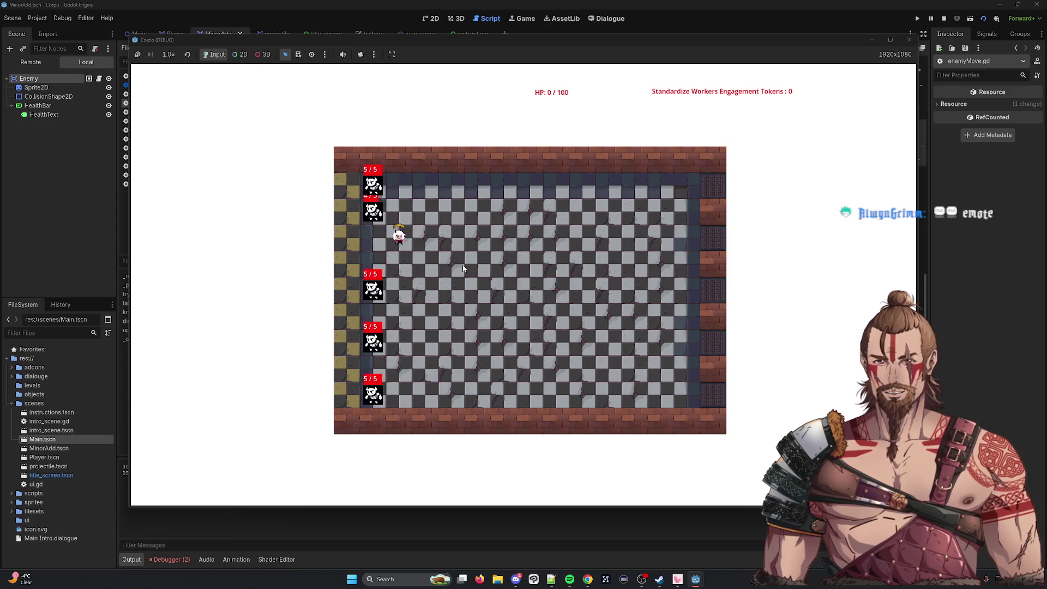
left_click(914, 40)
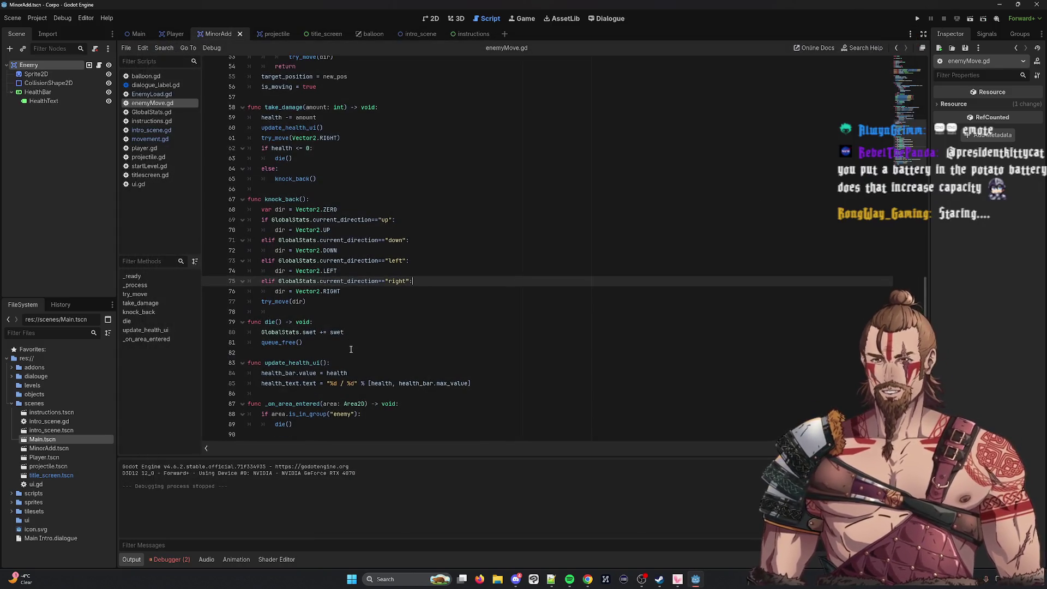
double_click(282, 404)
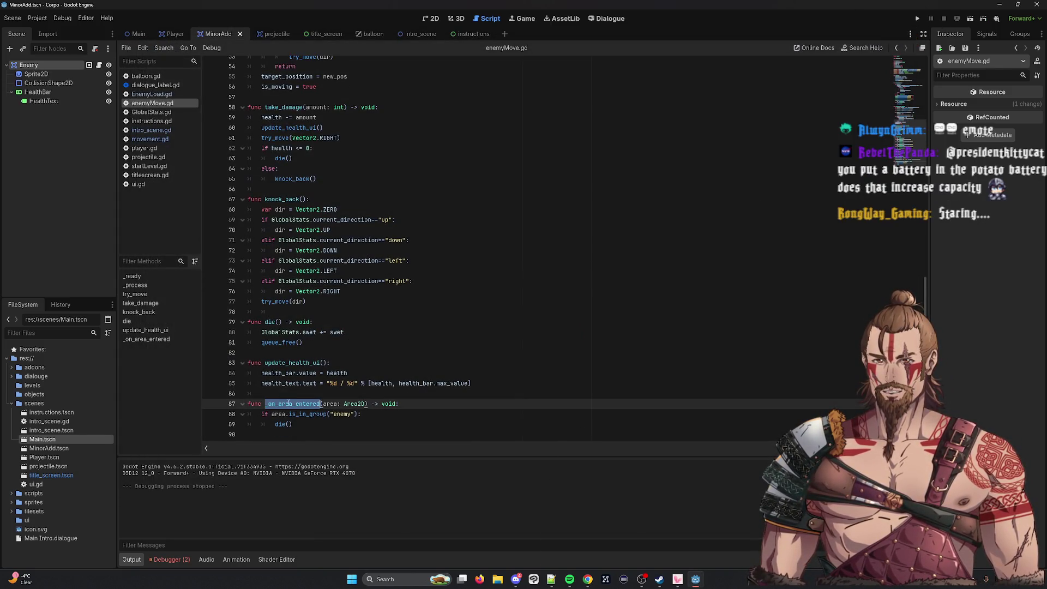
double_click(305, 414)
double_click(281, 424)
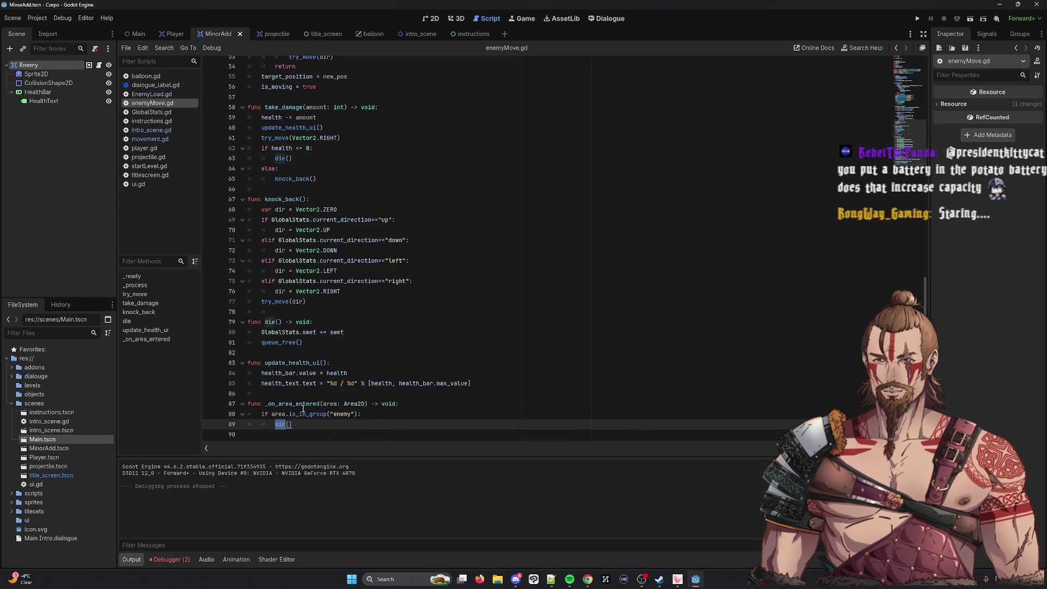
double_click(305, 414)
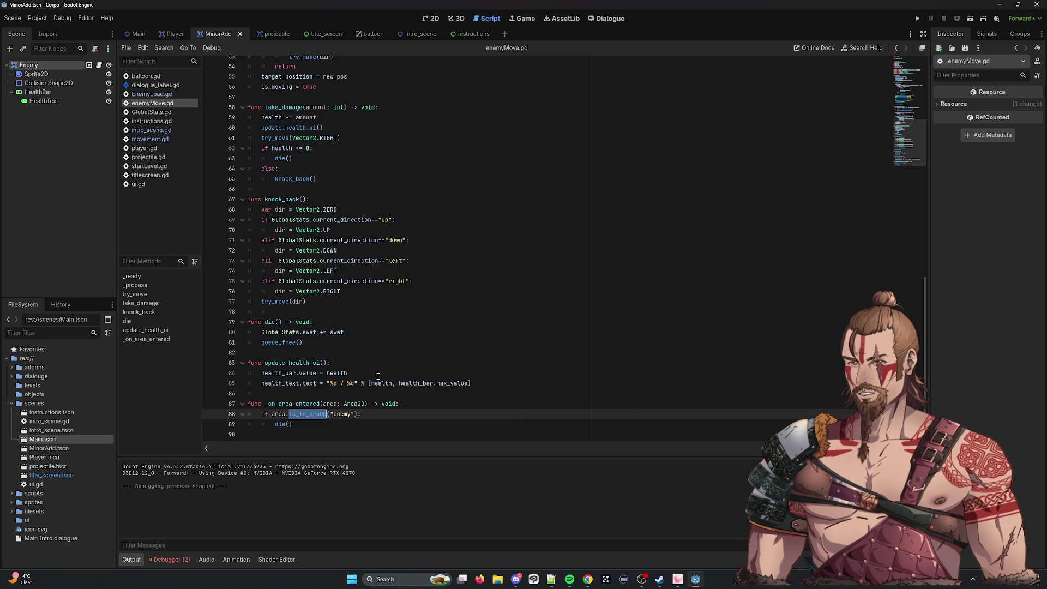
left_click(424, 408)
left_click(423, 413)
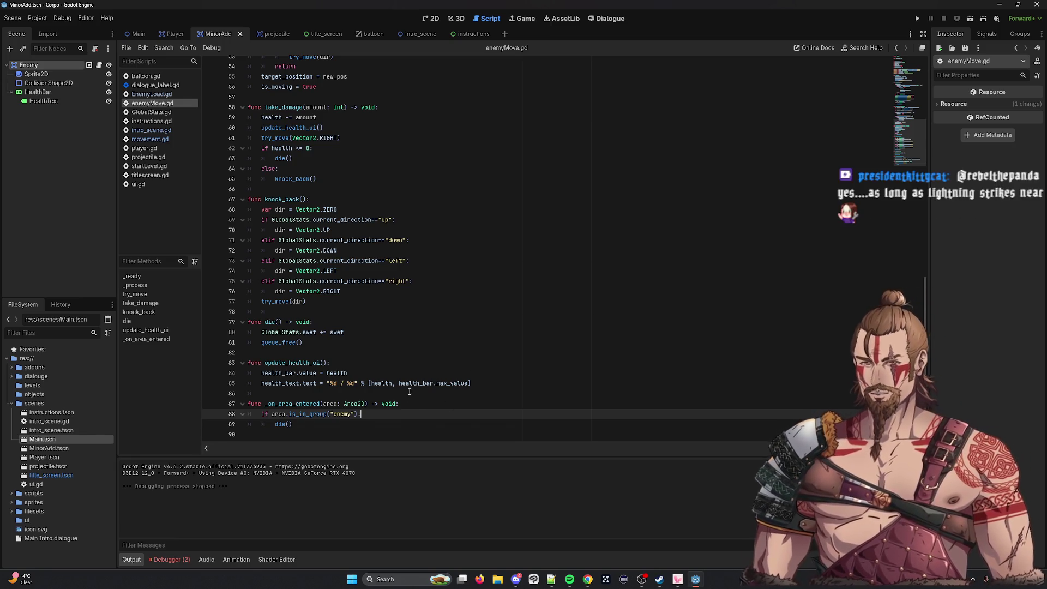
key("Return")
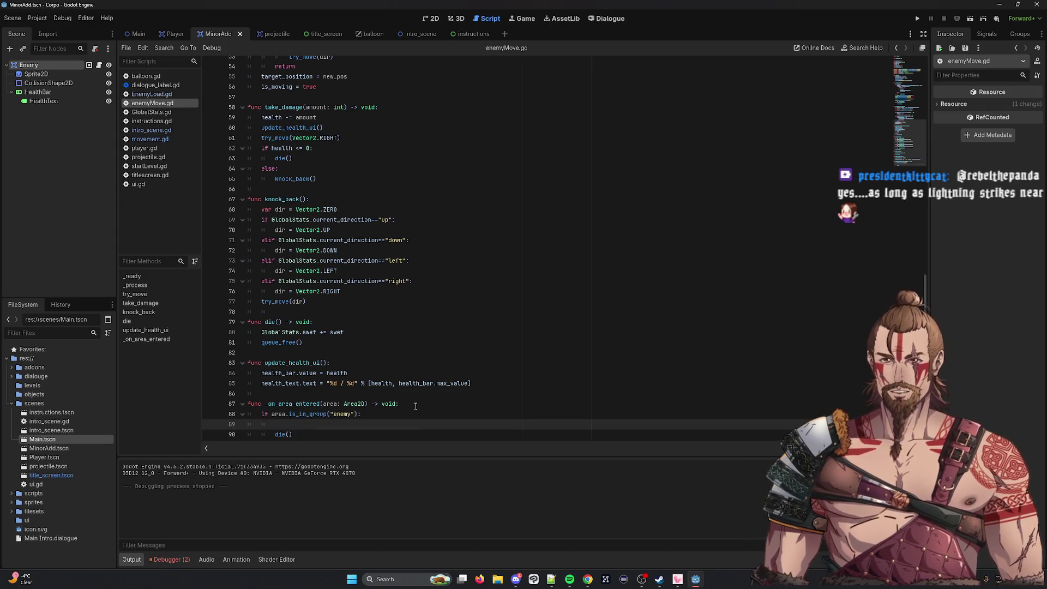
key("ctrl+z")
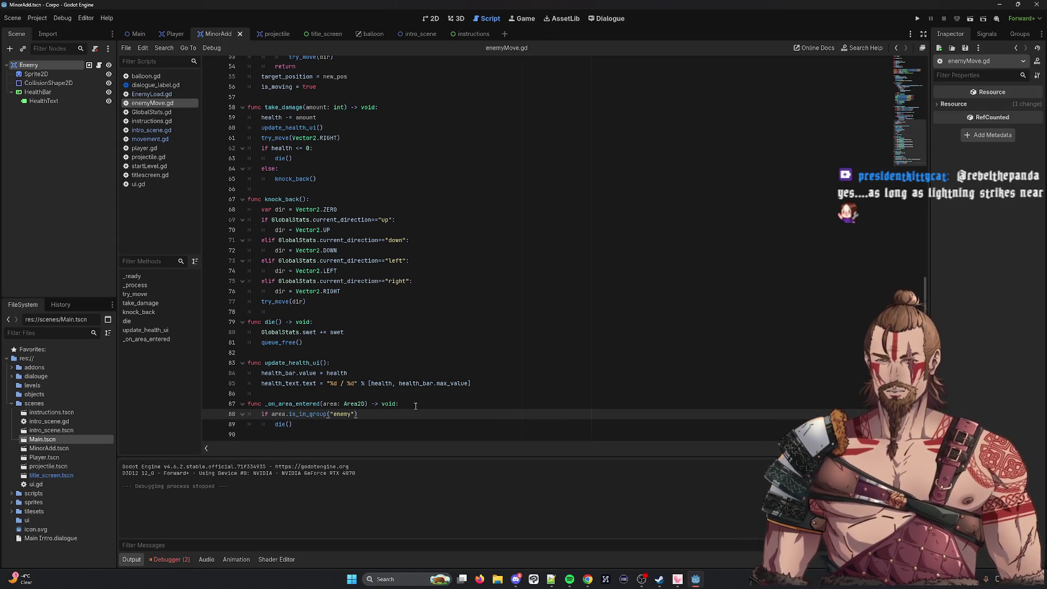
type(":")
key("Return")
key("ctrl+z")
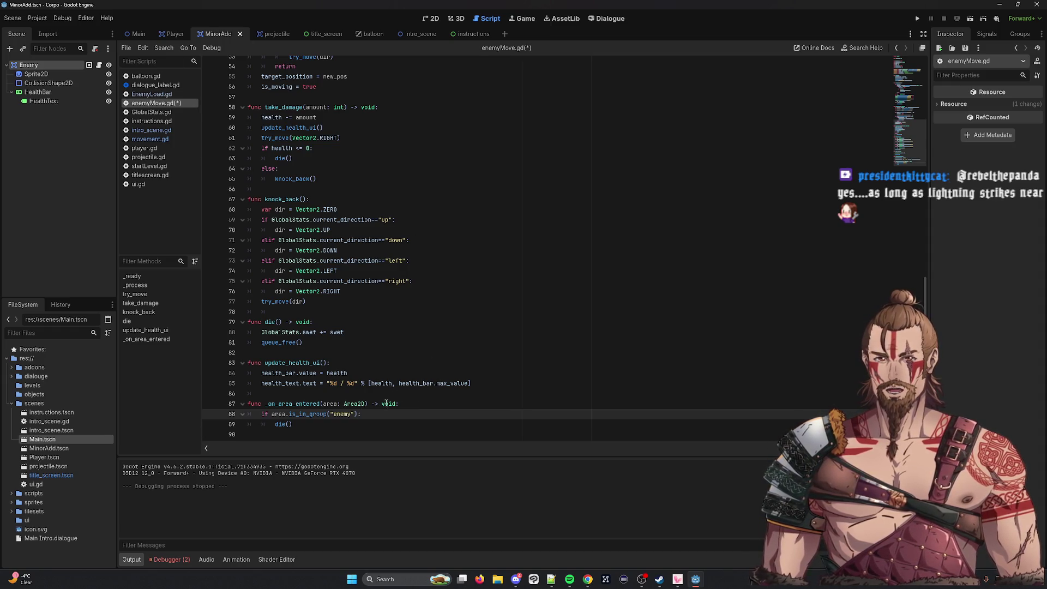
key("ctrl+shift+Return")
type("pri")
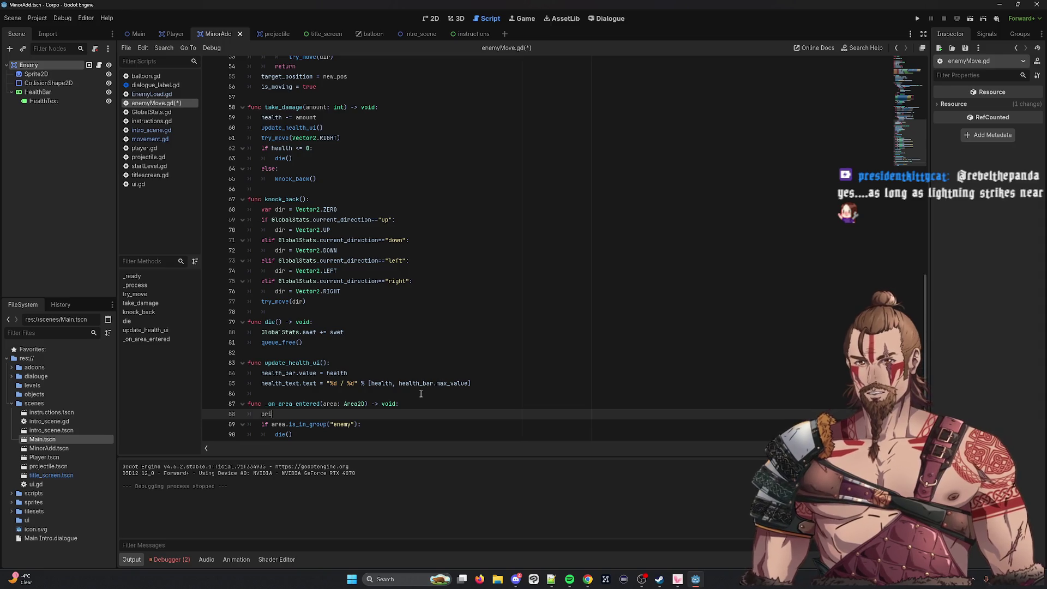
type("nt(\"hey")
key("ctrl+s")
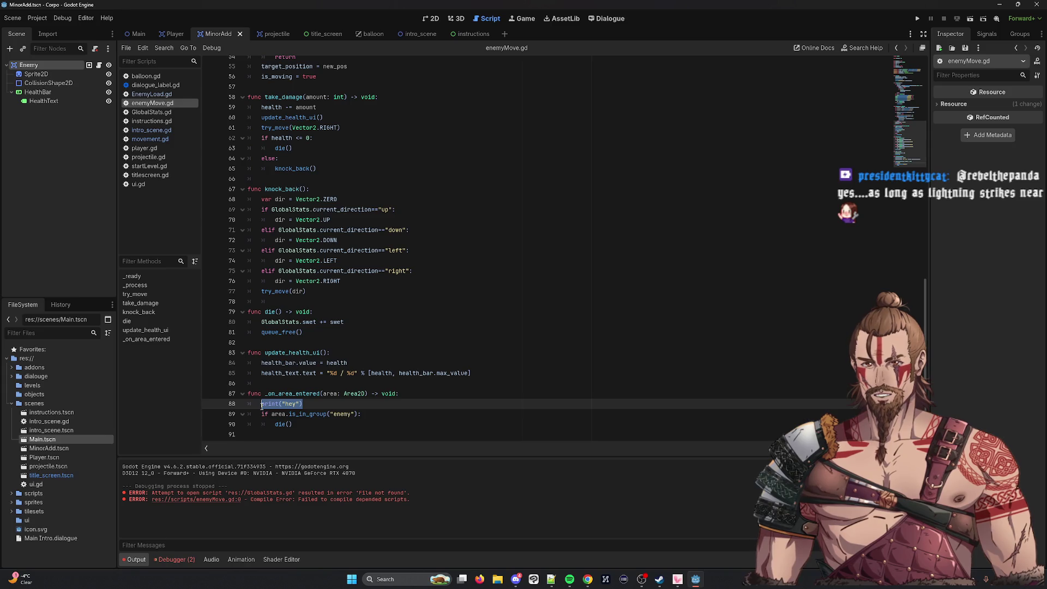
left_click(379, 414)
key("Return")
type("print(\"hey\")")
key("ctrl+s")
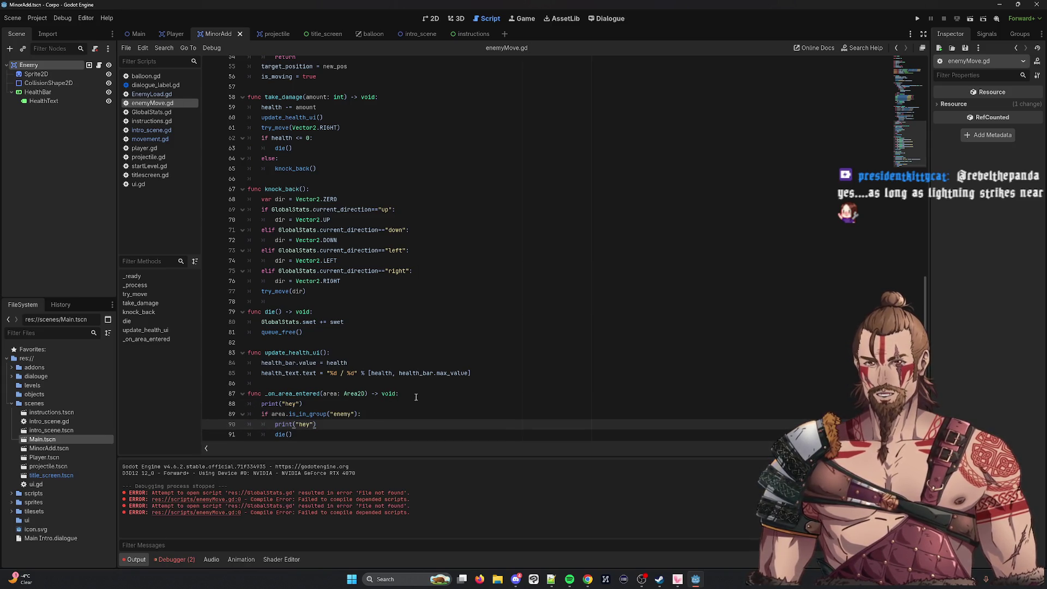
type("2")
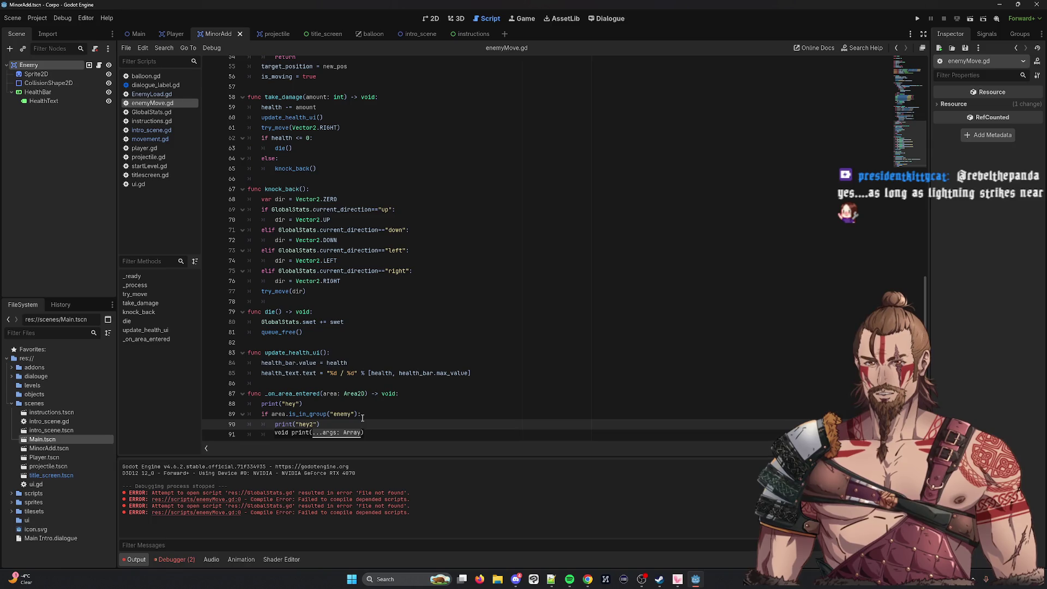
key("ctrl+s")
left_click(409, 312)
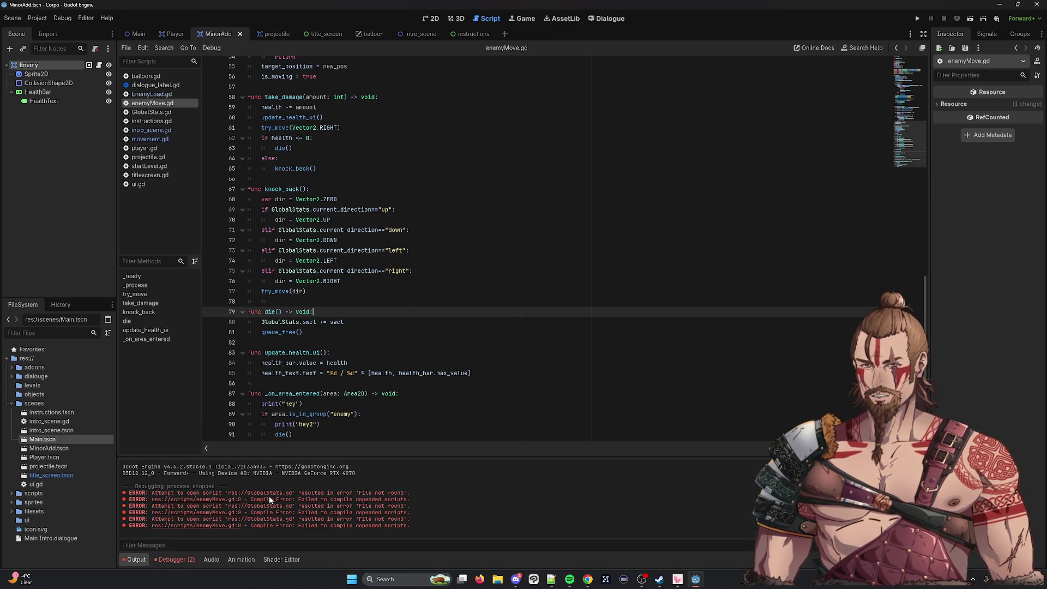
scroll(361, 363, "up", 1)
scroll(361, 363, "up", 15)
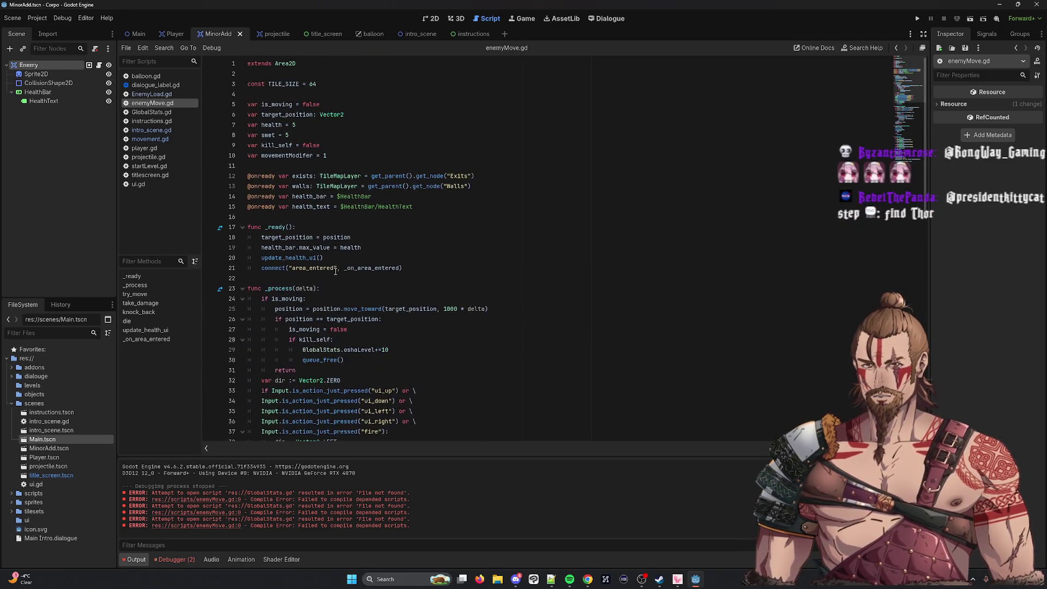
scroll(343, 201, "down", 18)
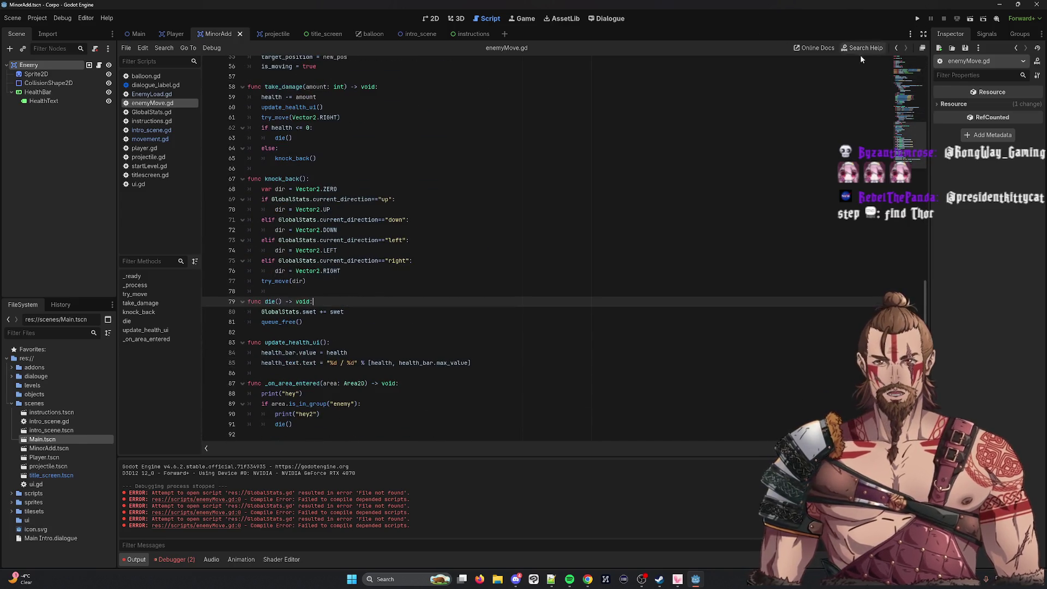
Launch the arena scene, steer the player into the enemies with arrow keys, then close it.
left_click(989, 18)
double_click(544, 188)
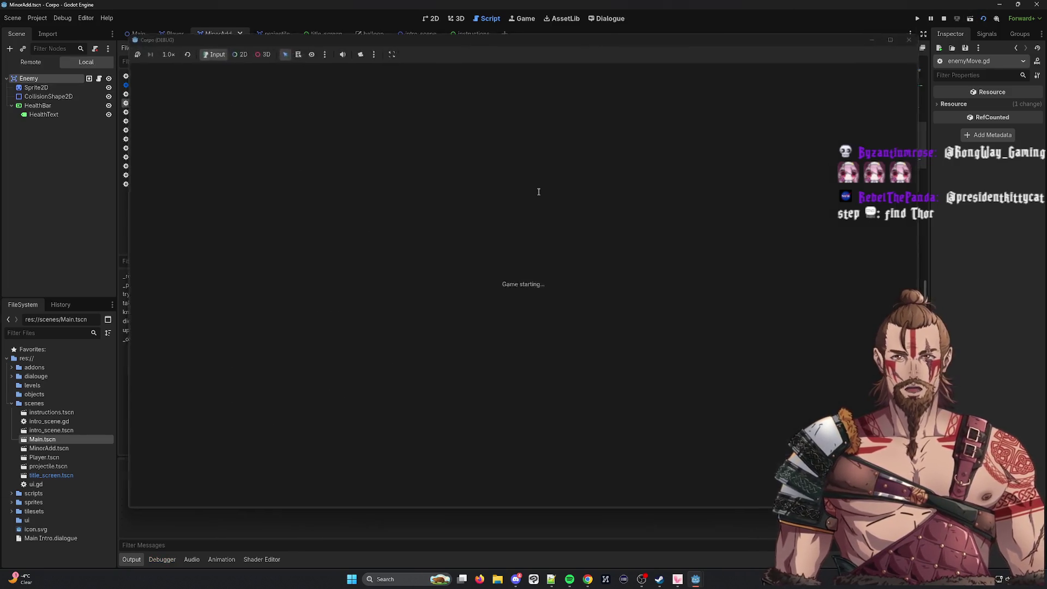
key("Up")
key("Right")
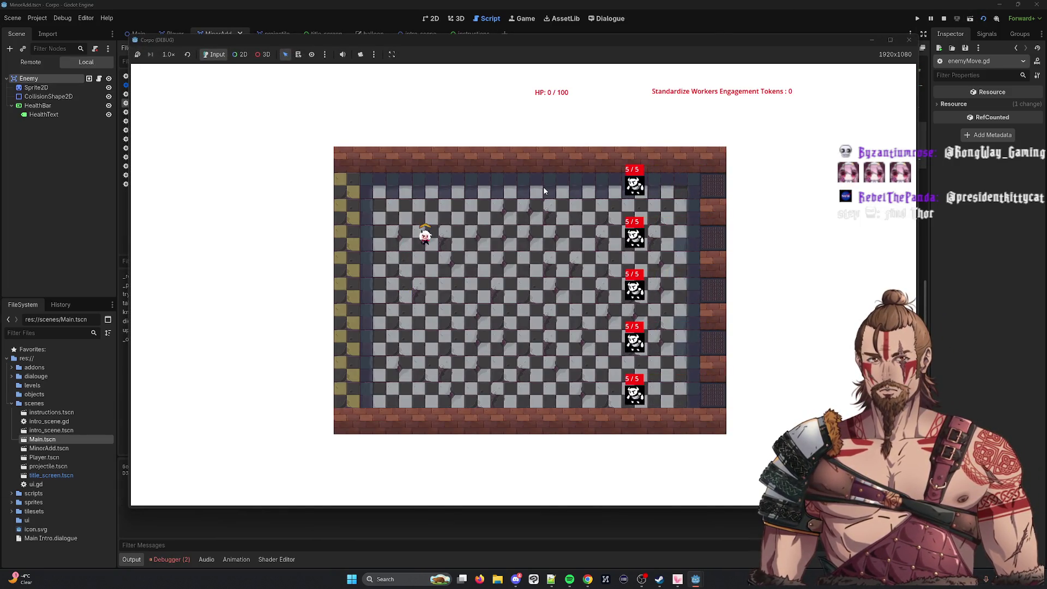
key("Left")
key("Down")
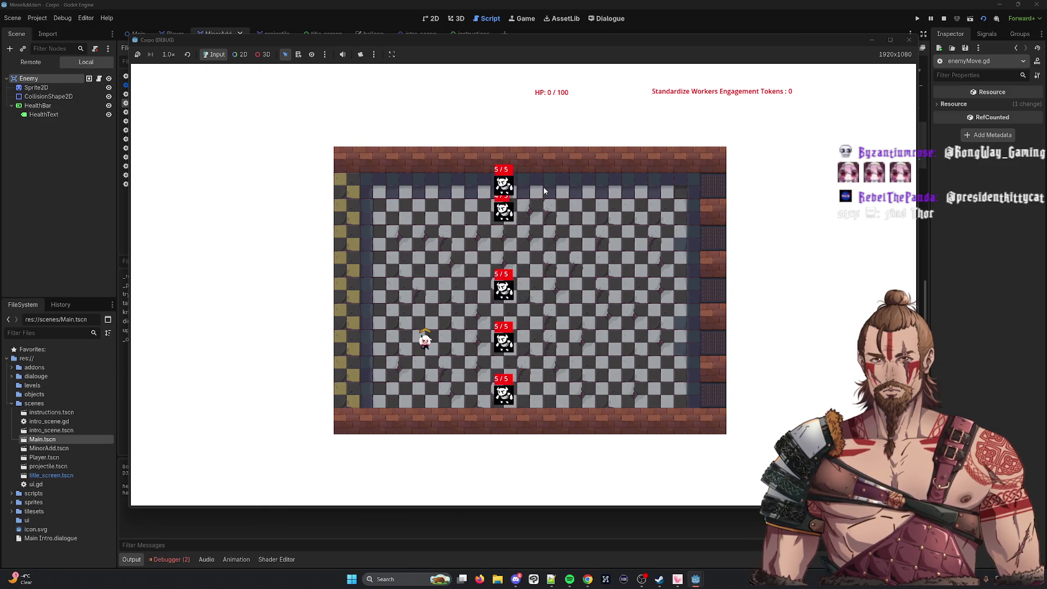
key("Up")
key("Up")
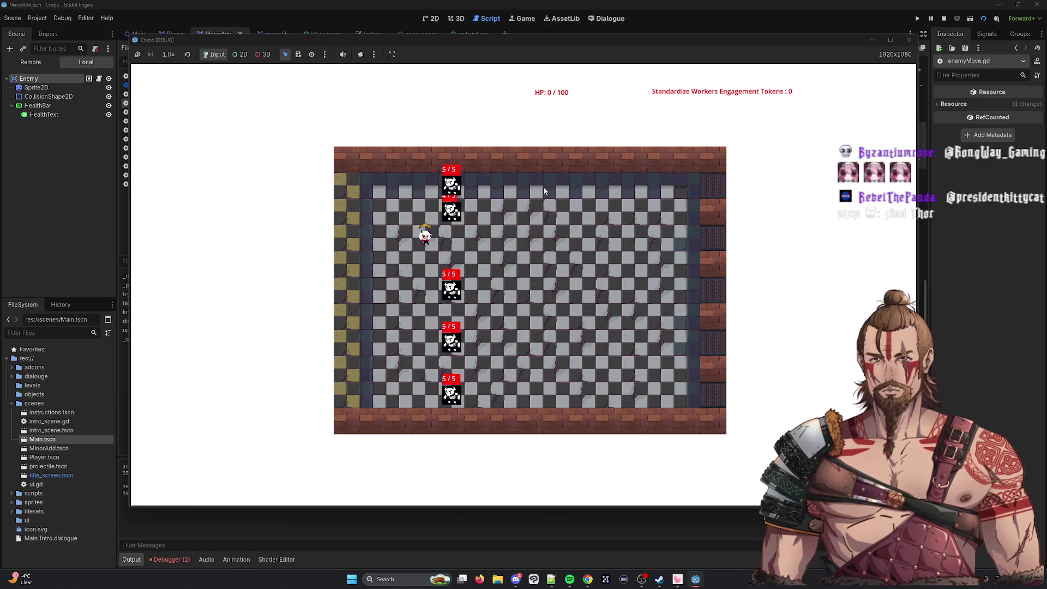
key("Down")
key("Down")
key("Down")
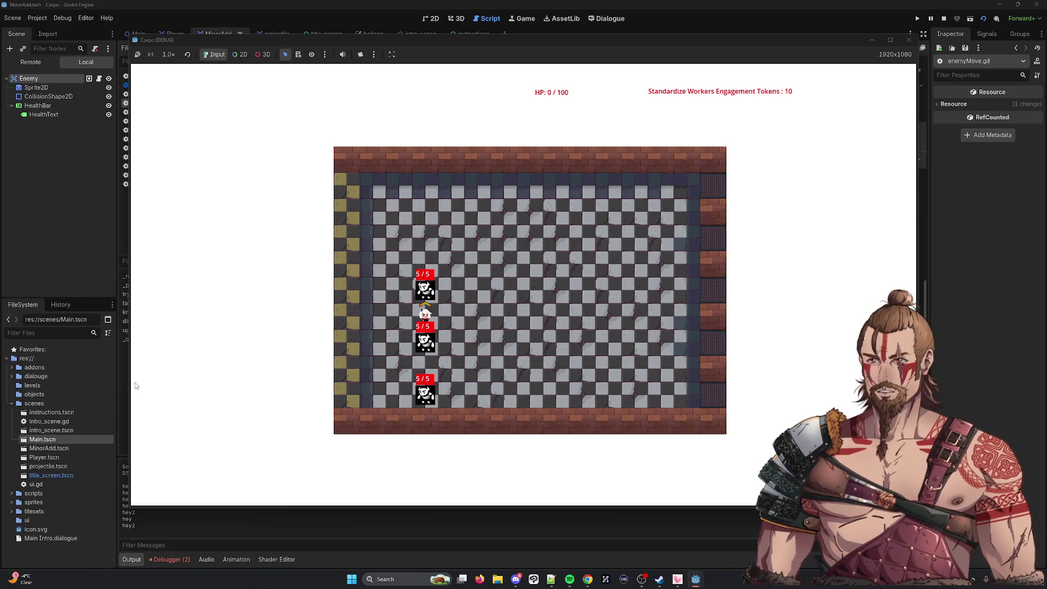
left_click(908, 39)
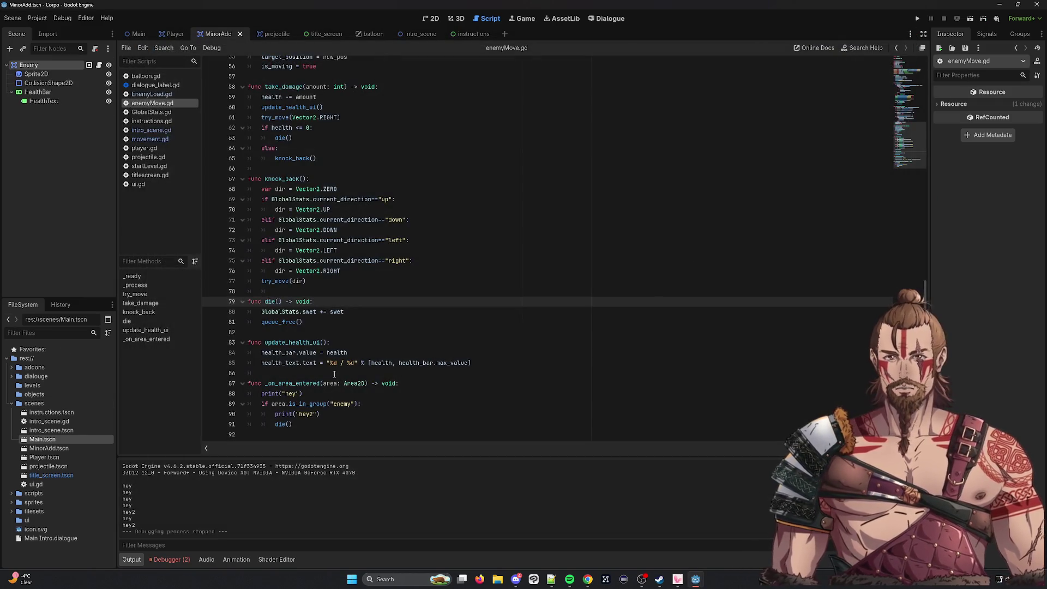
Delete the print("hey2") and print("hey") lines from _on_area_entered, then switch to Twitch.
triple_click(324, 413)
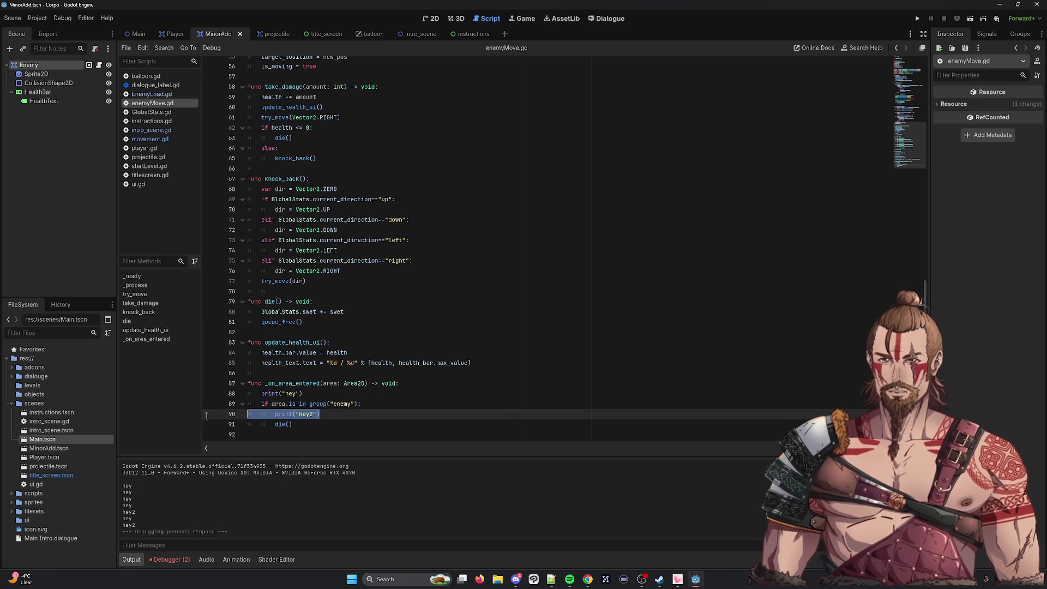
key("BackSpace")
key("BackSpace")
triple_click(315, 394)
key("BackSpace")
key("BackSpace")
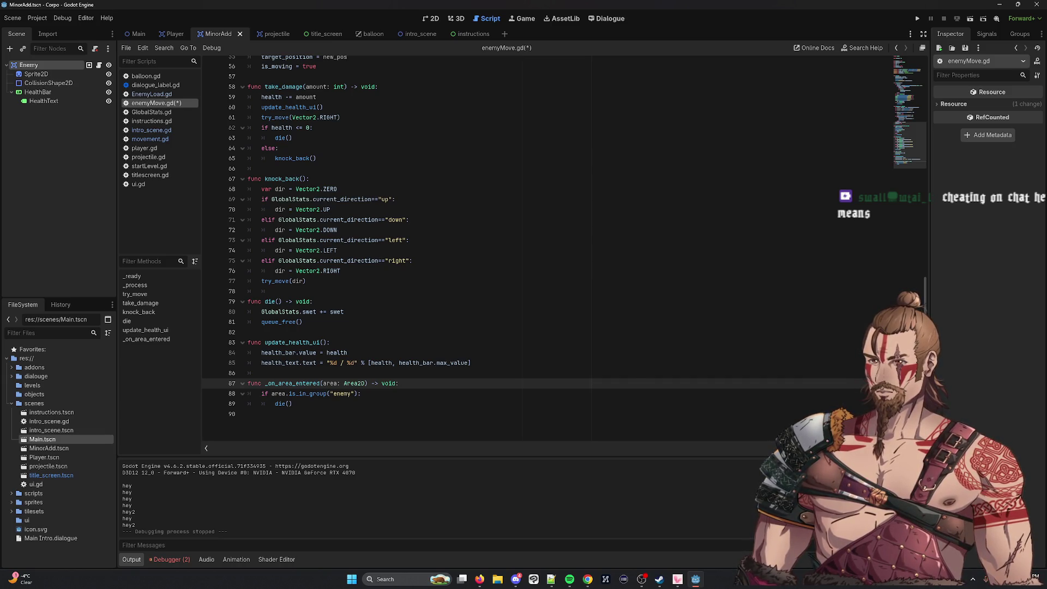
key("alt+Tab")
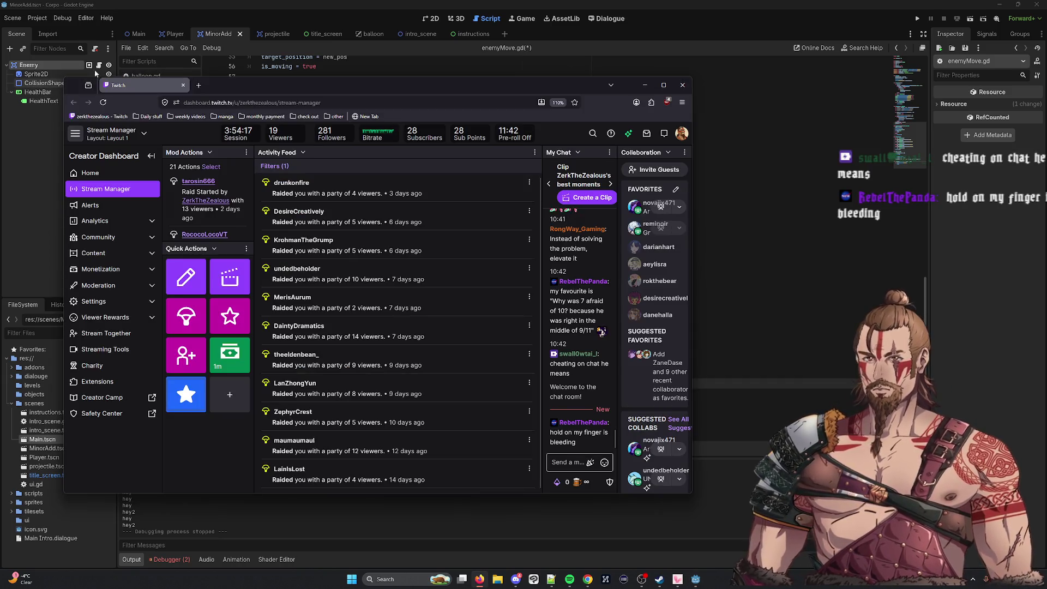
Open Raid Channel, filter to followed channels, and sort by viewers low to high.
left_click(201, 310)
left_click(207, 157)
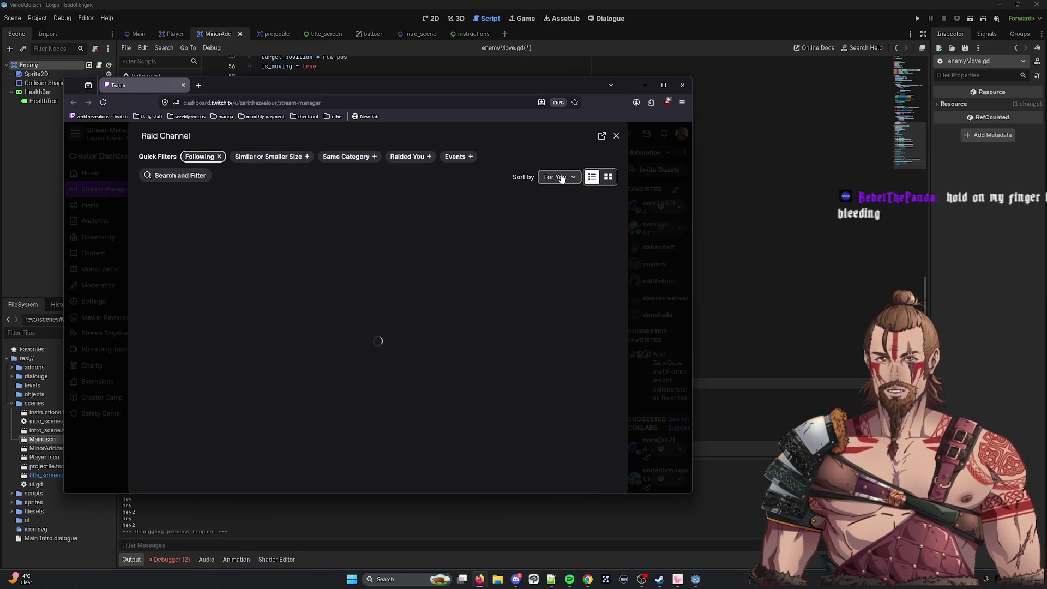
left_click(559, 177)
left_click(547, 224)
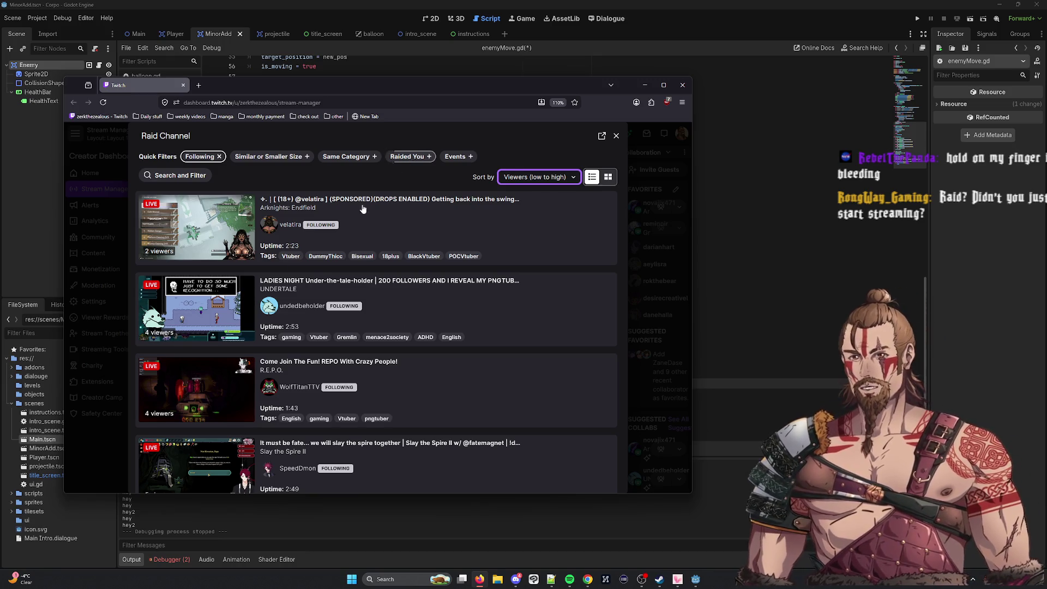
Scroll down through the live followed channels and back up to the top.
scroll(381, 339, "down", 1)
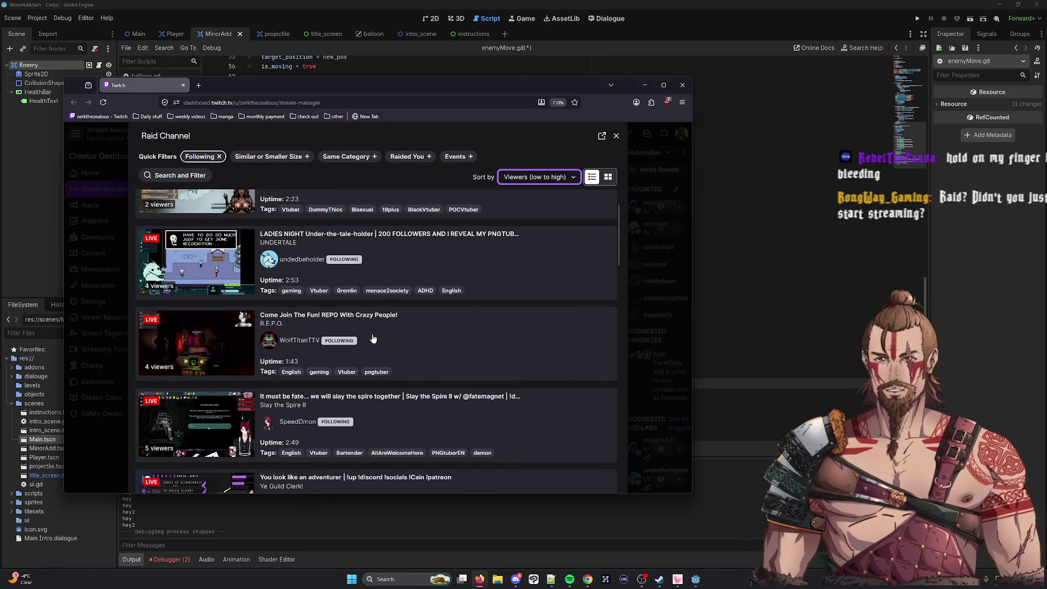
scroll(372, 337, "down", 1)
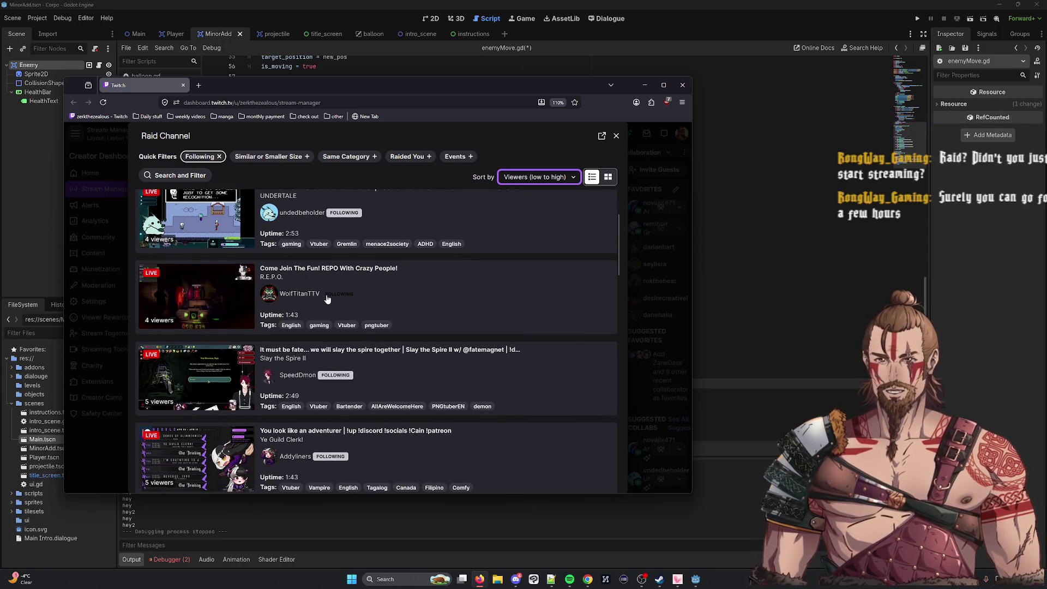
scroll(327, 299, "down", 2)
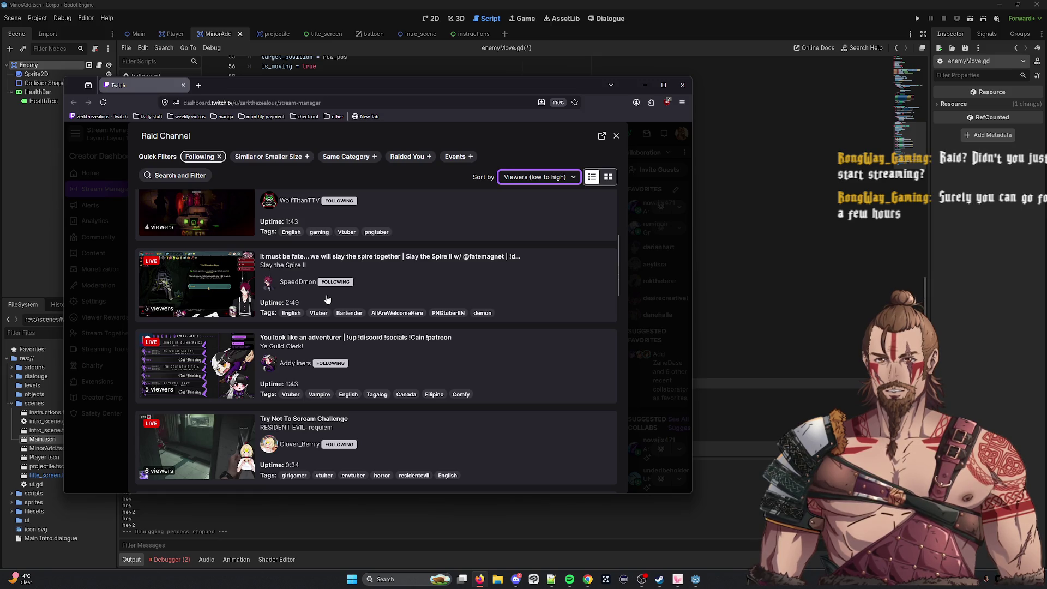
scroll(276, 356, "down", 6)
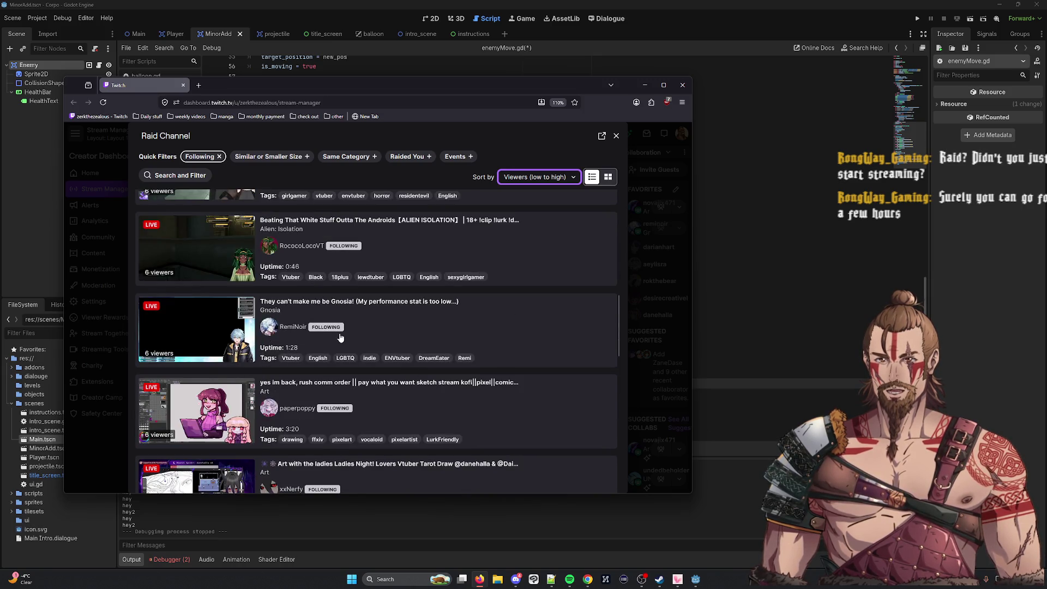
scroll(338, 338, "down", 10)
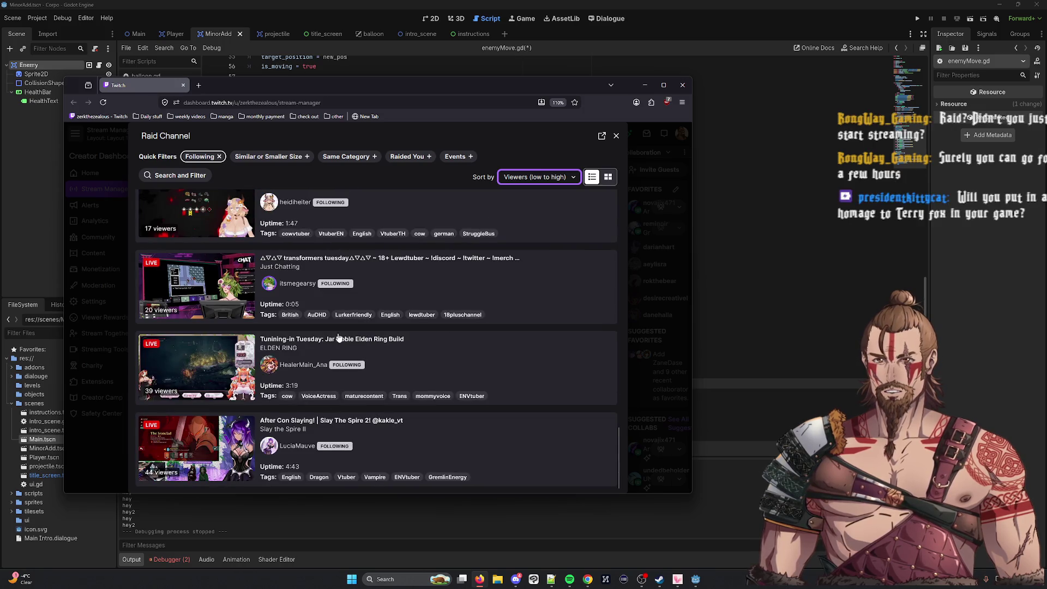
scroll(219, 352, "up", 3)
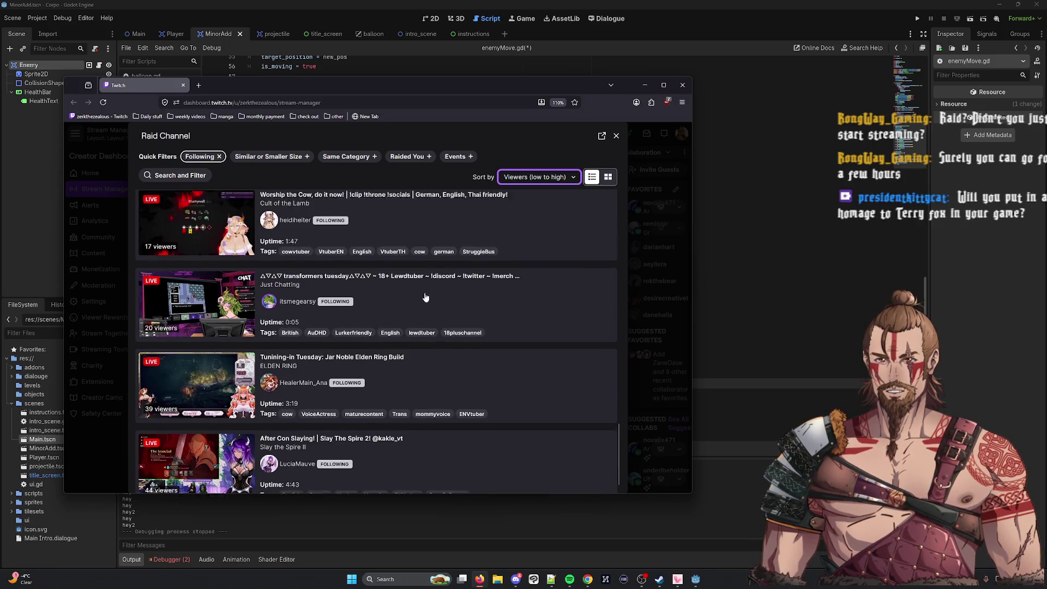
scroll(200, 303, "up", 3)
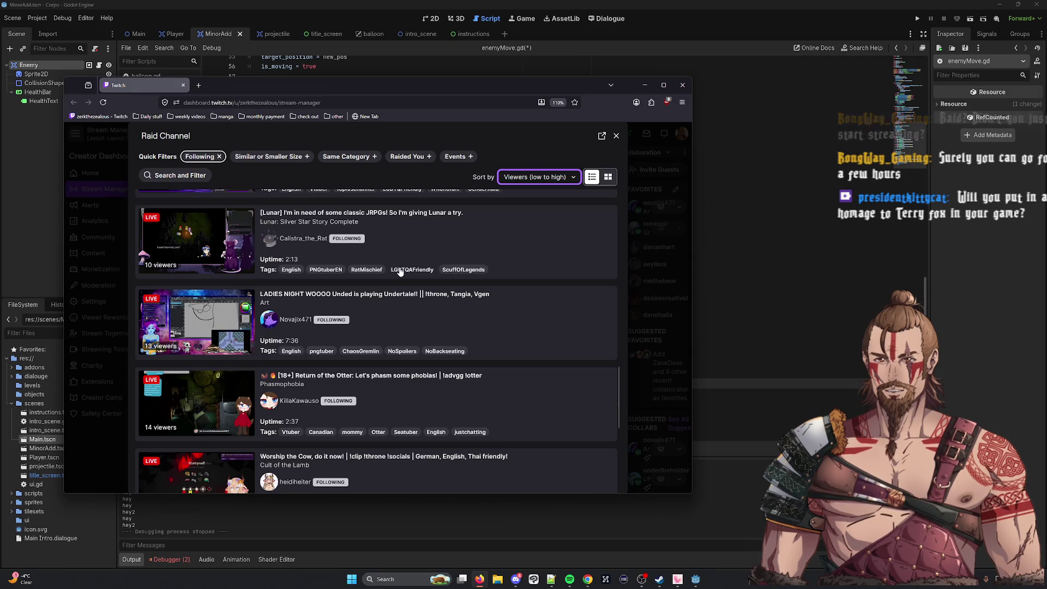
scroll(196, 337, "up", 3)
scroll(257, 316, "up", 4)
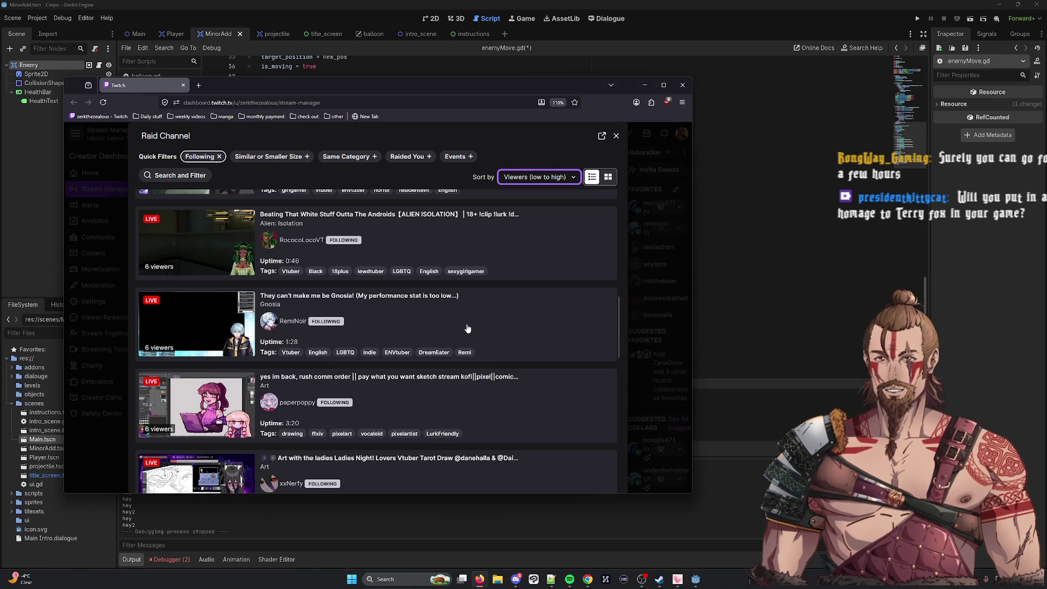
scroll(469, 329, "up", 3)
scroll(273, 365, "up", 2)
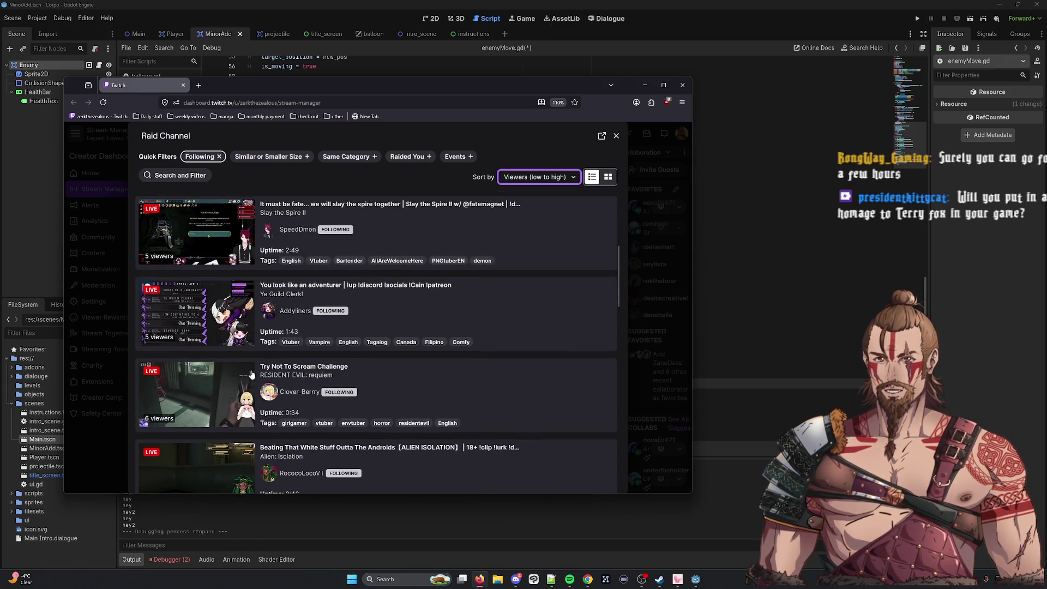
scroll(399, 405, "up", 5)
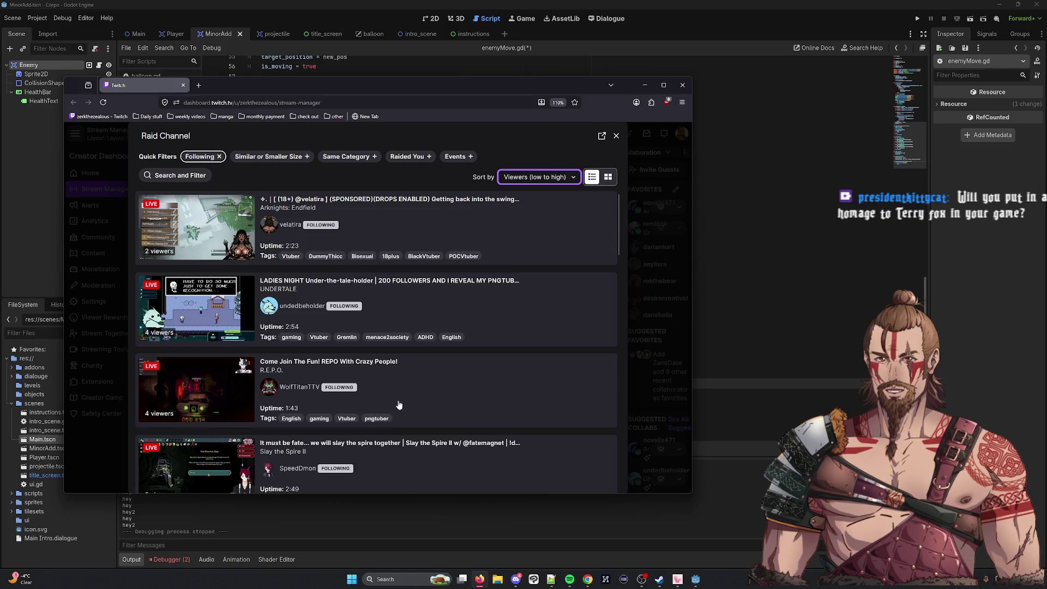